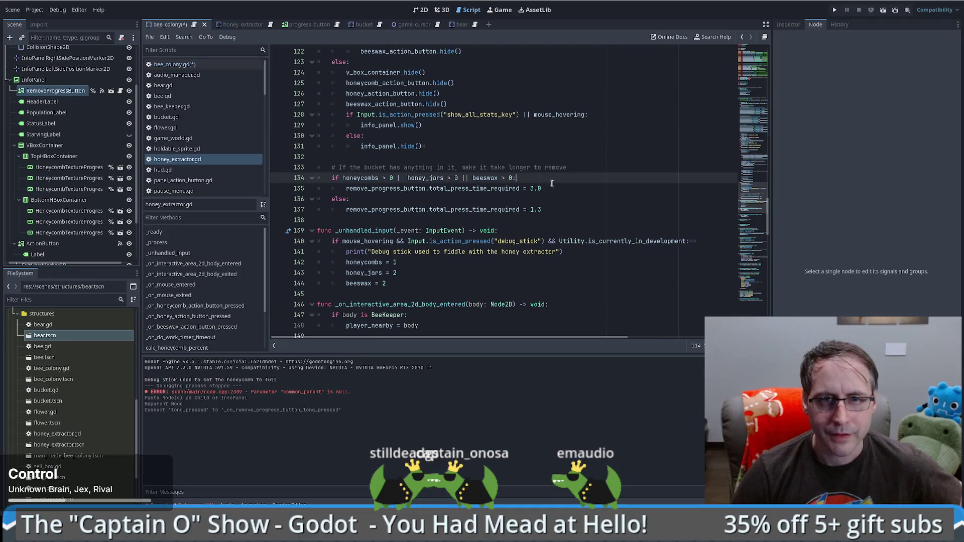
Review the press-time if/else lines, then open the bee_colony.gd script
{"action": "left_click_drag", "start_coordinate": [560, 202], "coordinate": [554, 179]}
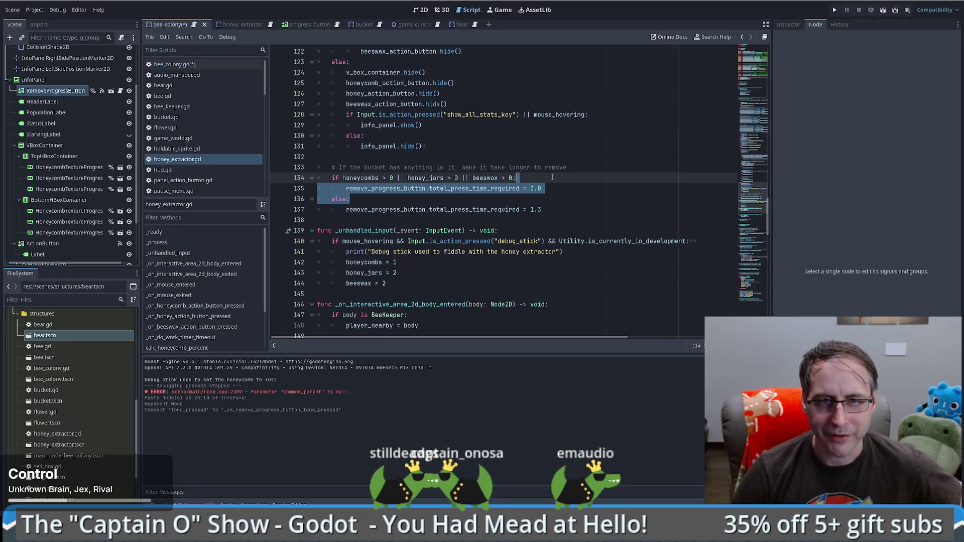
{"action": "left_click", "coordinate": [554, 179]}
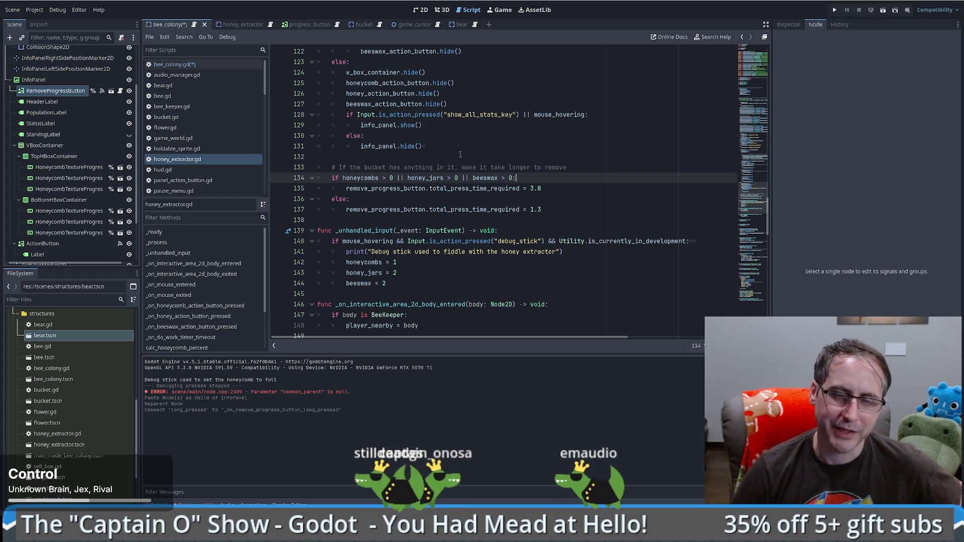
{"action": "left_click", "coordinate": [197, 27]}
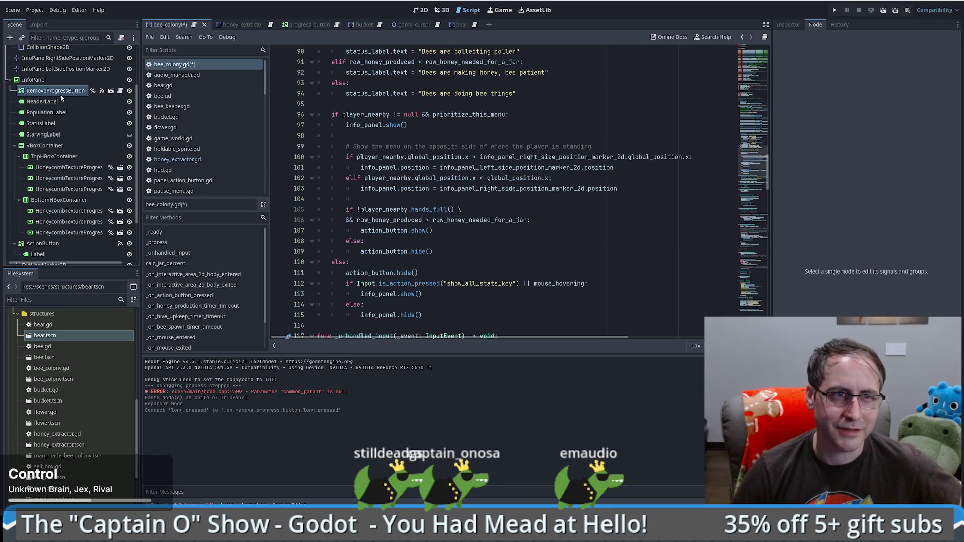
Set RemoveProgressButton's Total Press Time Required to 2 in the Inspector
{"action": "left_click", "coordinate": [59, 92]}
{"action": "left_click", "coordinate": [788, 24]}
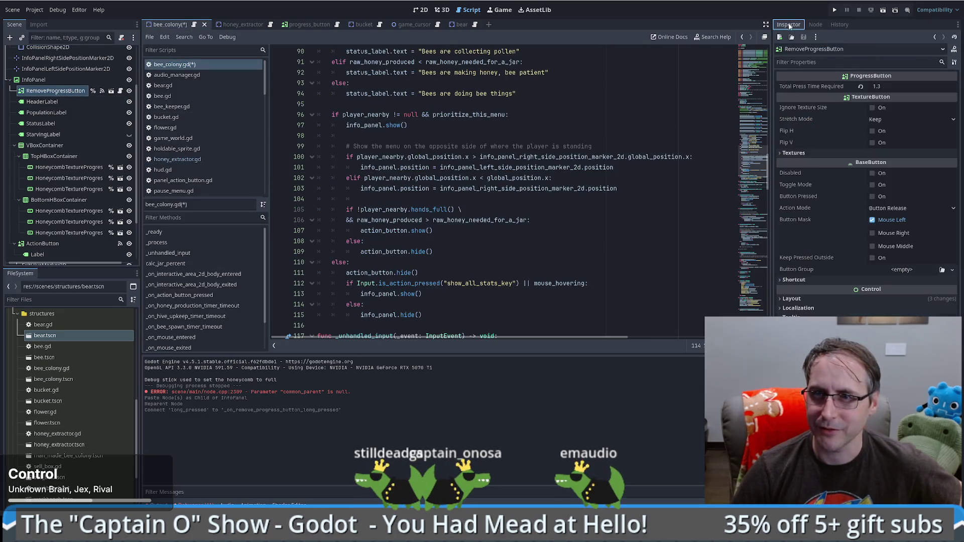
{"action": "left_click", "coordinate": [895, 87]}
{"action": "type", "text": "2"}
{"action": "key", "text": "Return"}
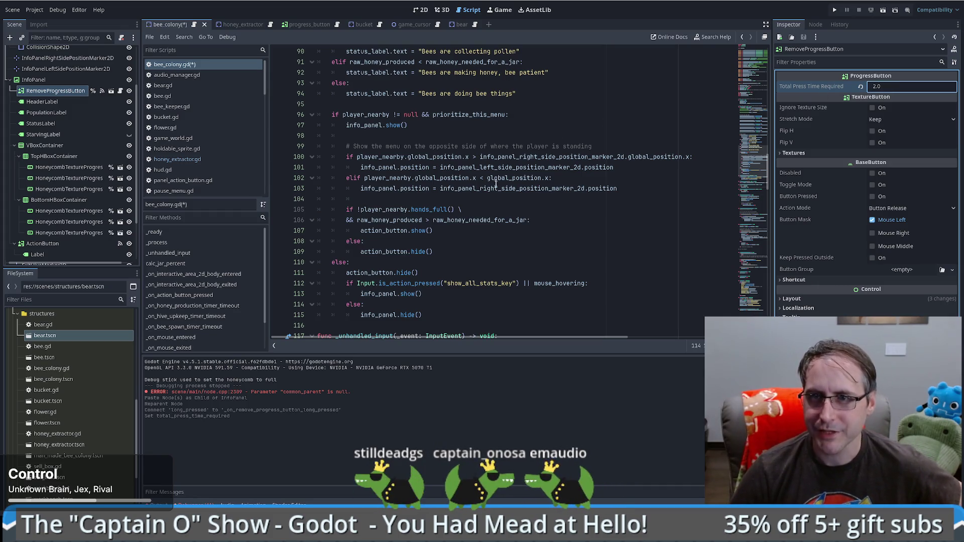
Return to bee_colony.gd and place the caret at line 110
{"action": "left_click", "coordinate": [471, 124]}
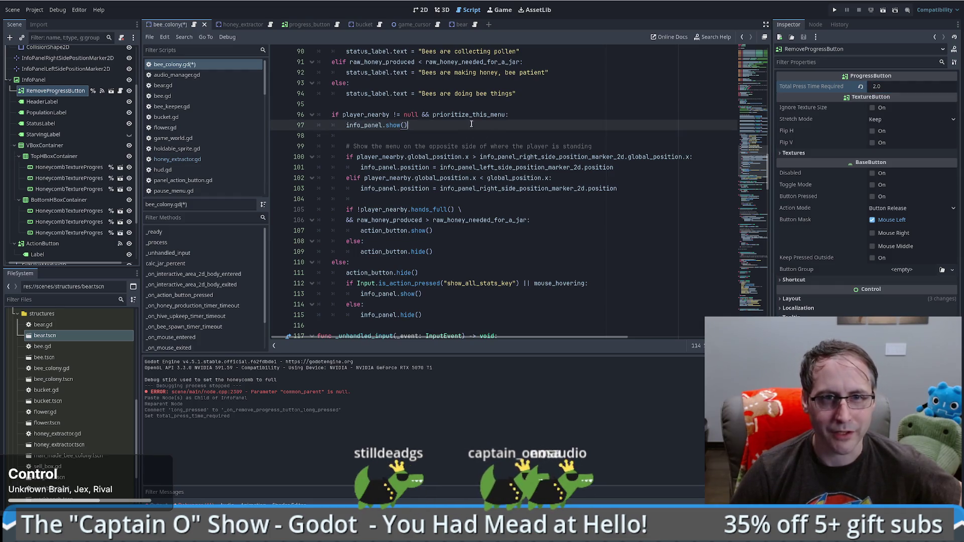
{"action": "scroll", "coordinate": [762, 164], "scroll_direction": "up", "scroll_amount": 2}
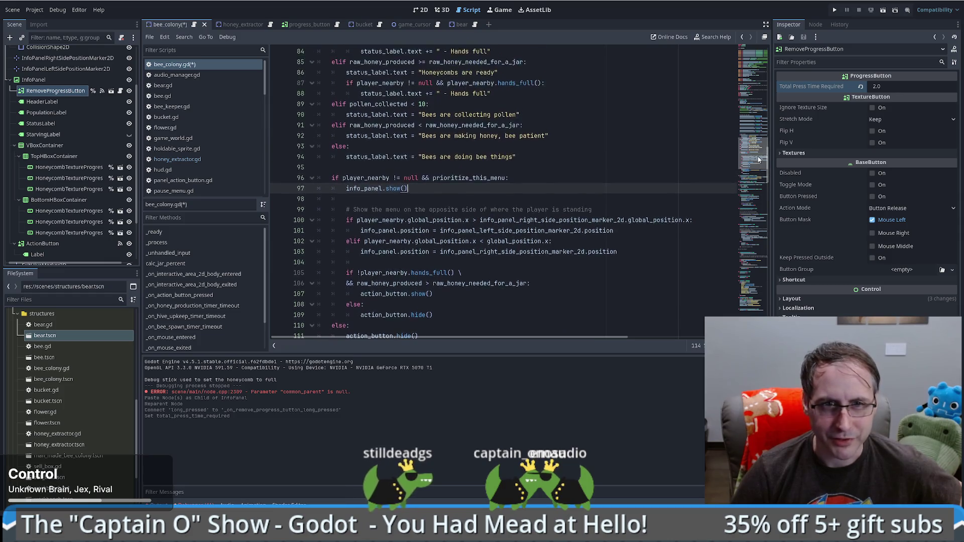
{"action": "scroll", "coordinate": [760, 167], "scroll_direction": "down", "scroll_amount": 2}
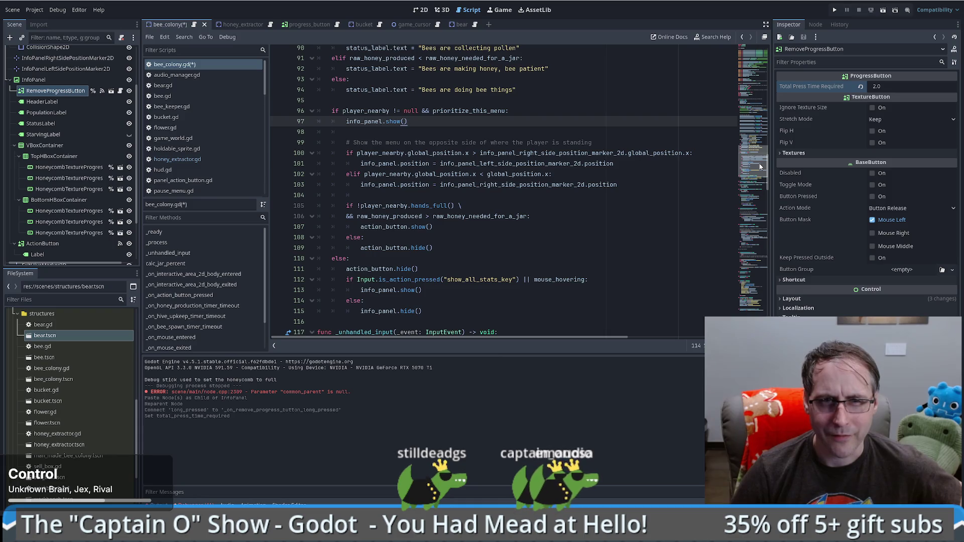
{"action": "left_click", "coordinate": [270, 25]}
{"action": "left_click", "coordinate": [195, 25]}
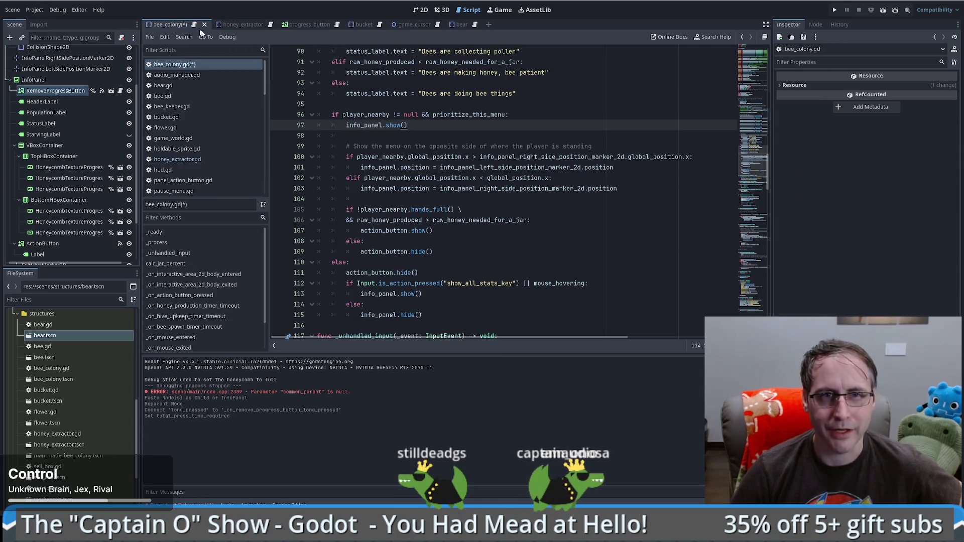
{"action": "left_click", "coordinate": [379, 261]}
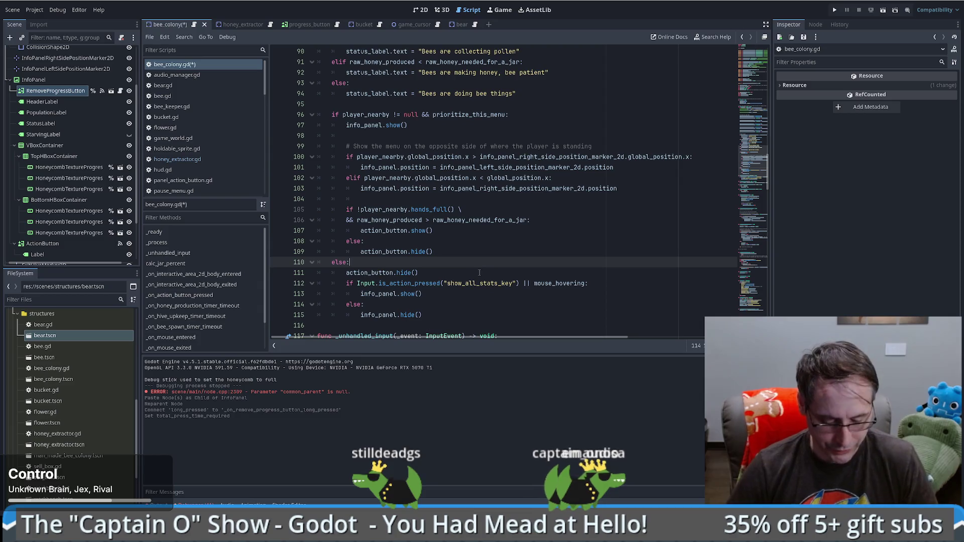
Search all project files for the on_destory signal name
{"action": "key", "text": "ctrl+shift+f"}
{"action": "type", "text": "oh"}
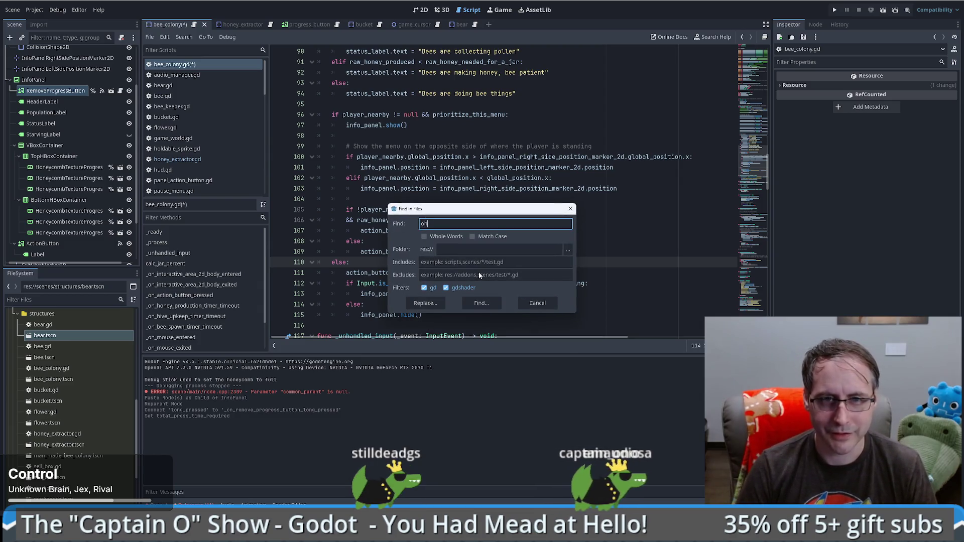
{"action": "type", "text": "_destroy"}
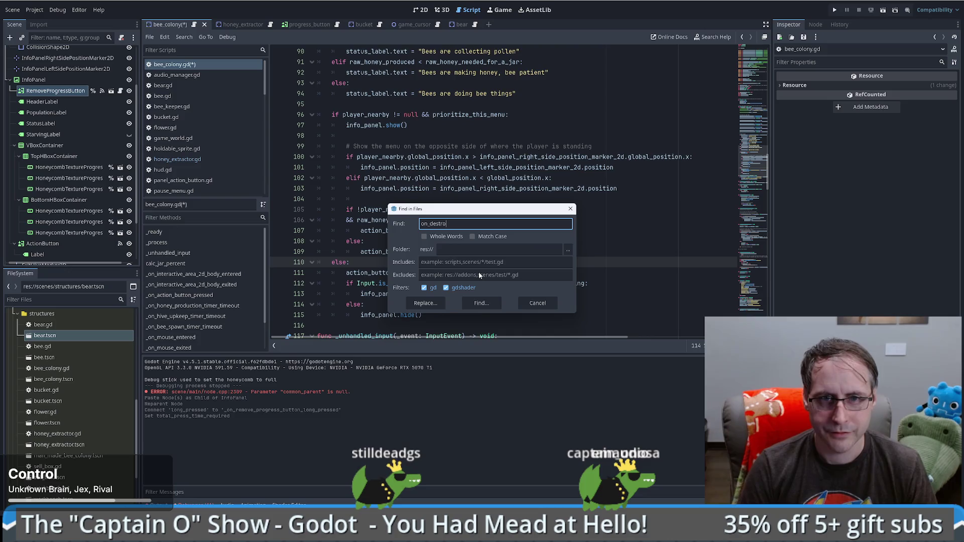
{"action": "key", "text": "Return"}
{"action": "scroll", "coordinate": [480, 236], "scroll_direction": "up", "scroll_amount": 20}
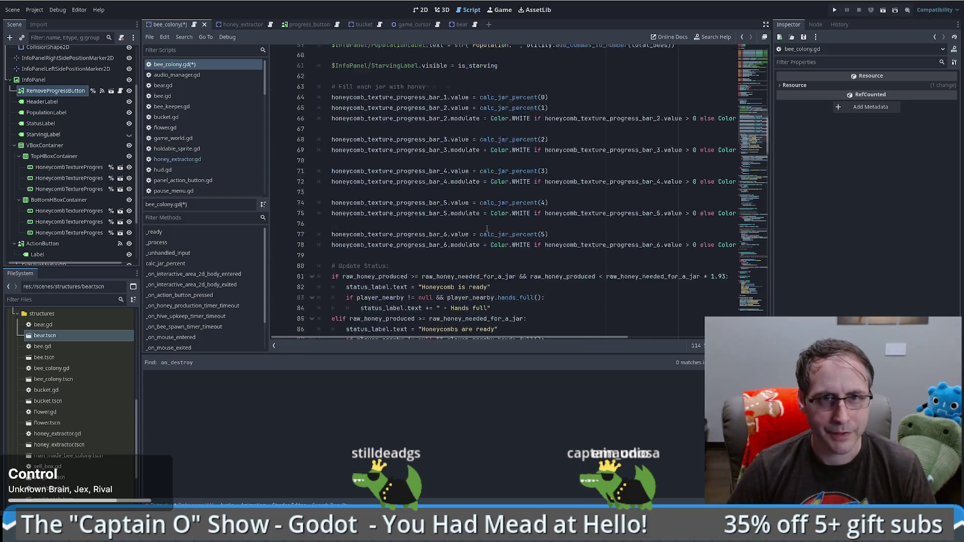
{"action": "scroll", "coordinate": [484, 235], "scroll_direction": "up", "scroll_amount": 5}
{"action": "double_click", "coordinate": [354, 85]}
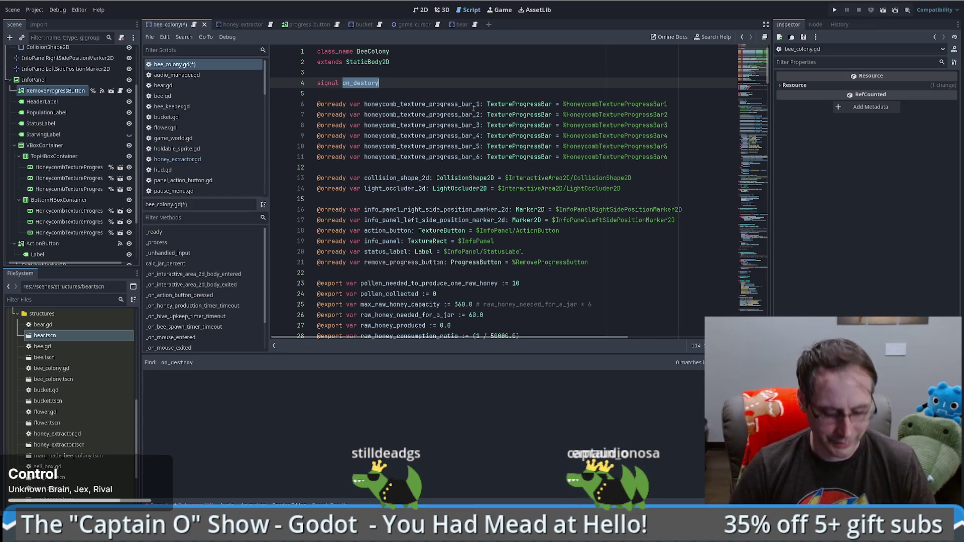
{"action": "key", "text": "ctrl+shift+f"}
{"action": "key", "text": "Return"}
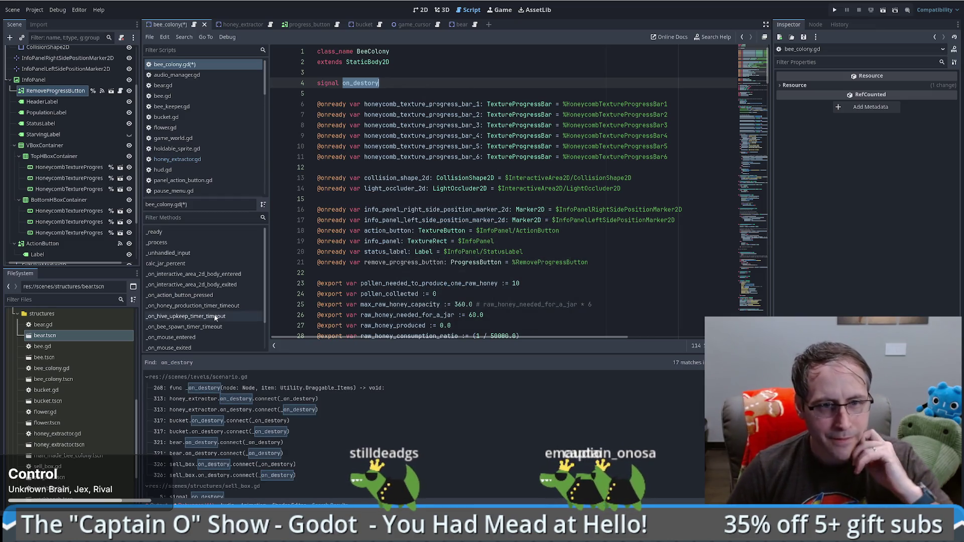
Copy scenario.gd's line 313 on_destory connect line and paste it below line 309
{"action": "left_click", "coordinate": [263, 399]}
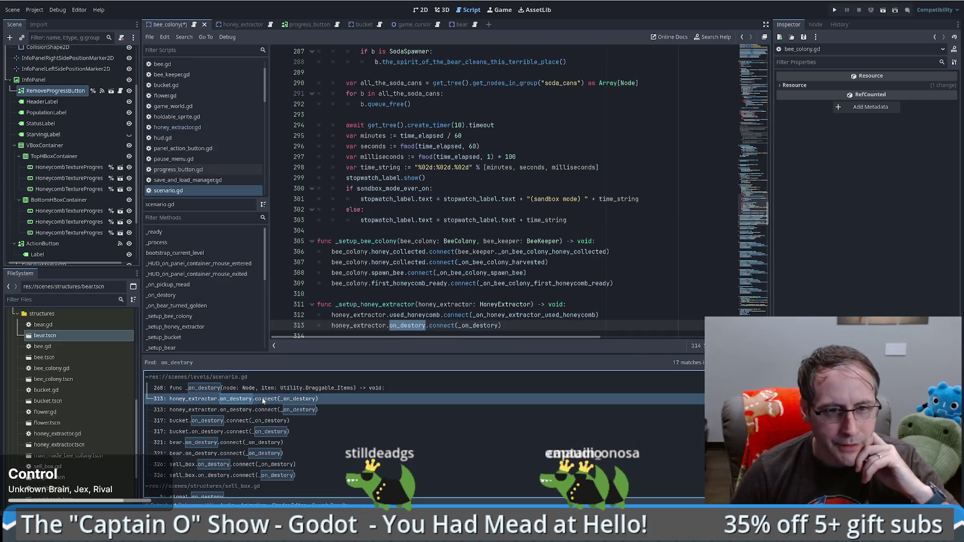
{"action": "scroll", "coordinate": [452, 261], "scroll_direction": "down", "scroll_amount": 1}
{"action": "left_click", "coordinate": [513, 295]}
{"action": "left_click_drag", "start_coordinate": [513, 295], "coordinate": [627, 288]}
{"action": "key", "text": "ctrl+c"}
{"action": "left_click", "coordinate": [619, 253]}
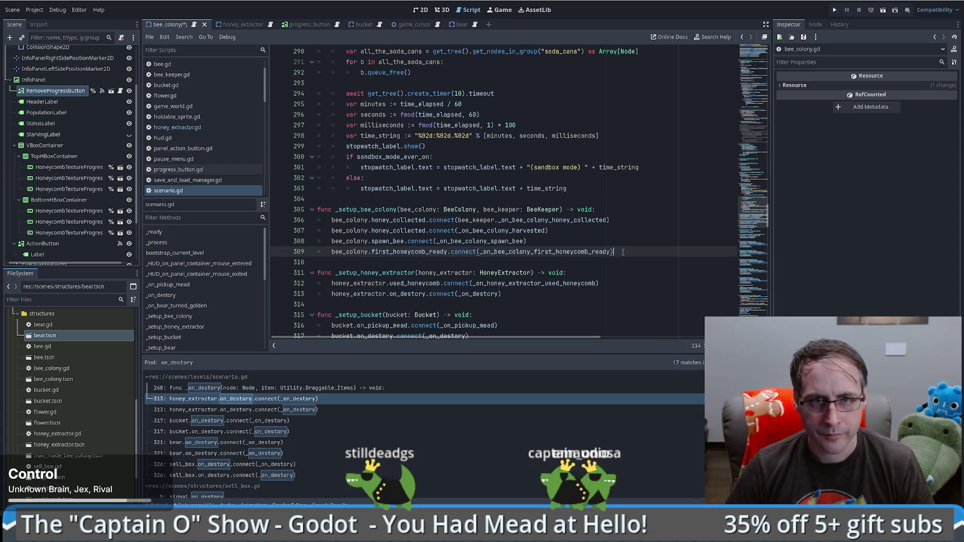
{"action": "key", "text": "ctrl+v"}
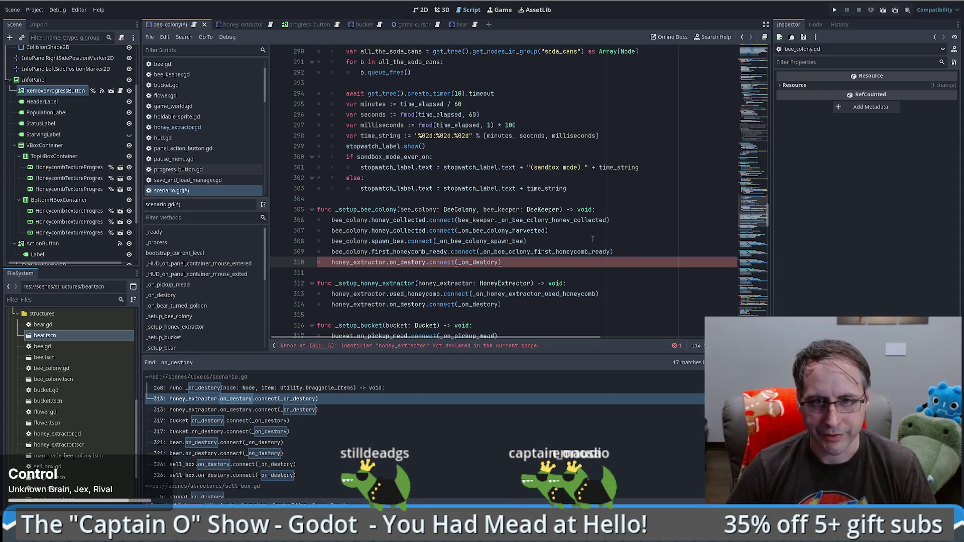
Rename the pasted line's object to bee_colony, save, and show honey_extractor in 2D
{"action": "left_click", "coordinate": [369, 262]}
{"action": "type", "text": "bee_colony"}
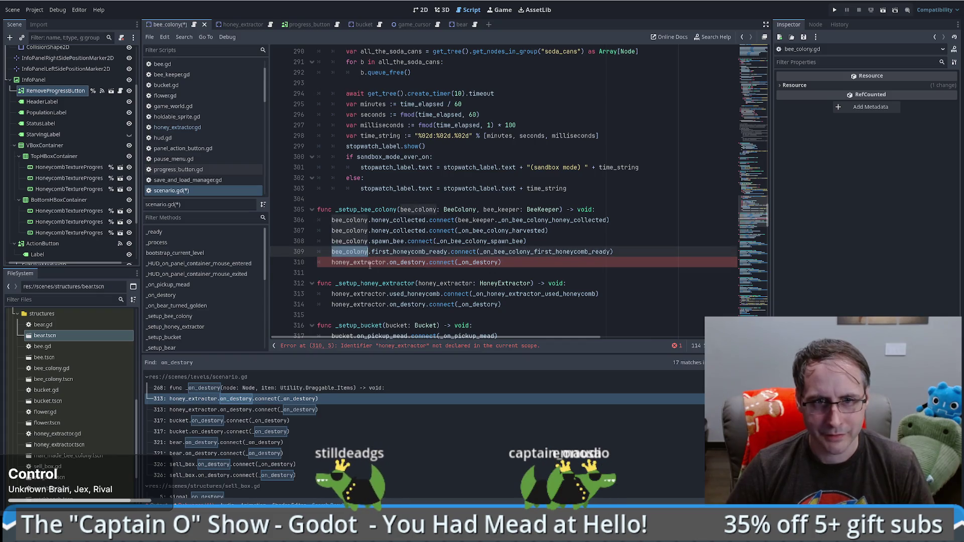
{"action": "double_click", "coordinate": [353, 262]}
{"action": "type", "text": "bee_colony"}
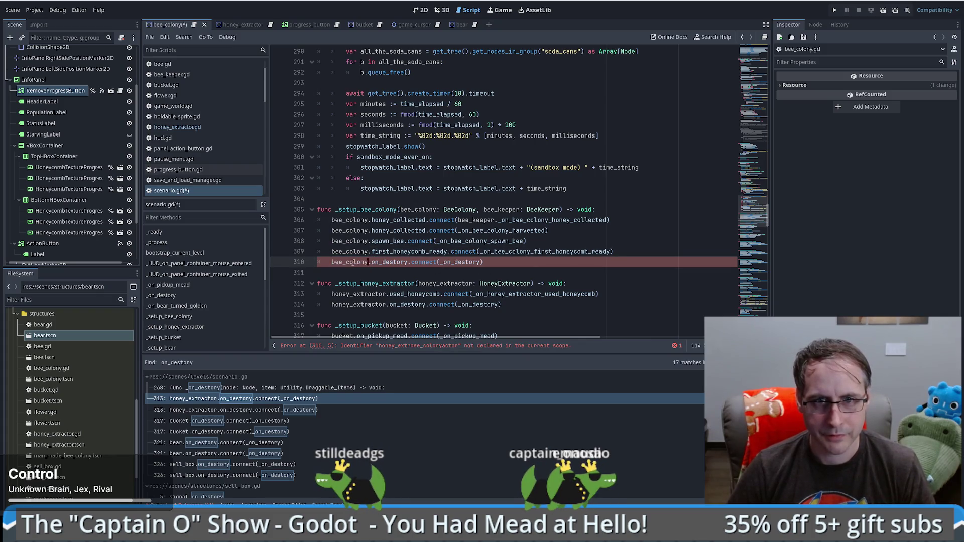
{"action": "key", "text": "ctrl+s"}
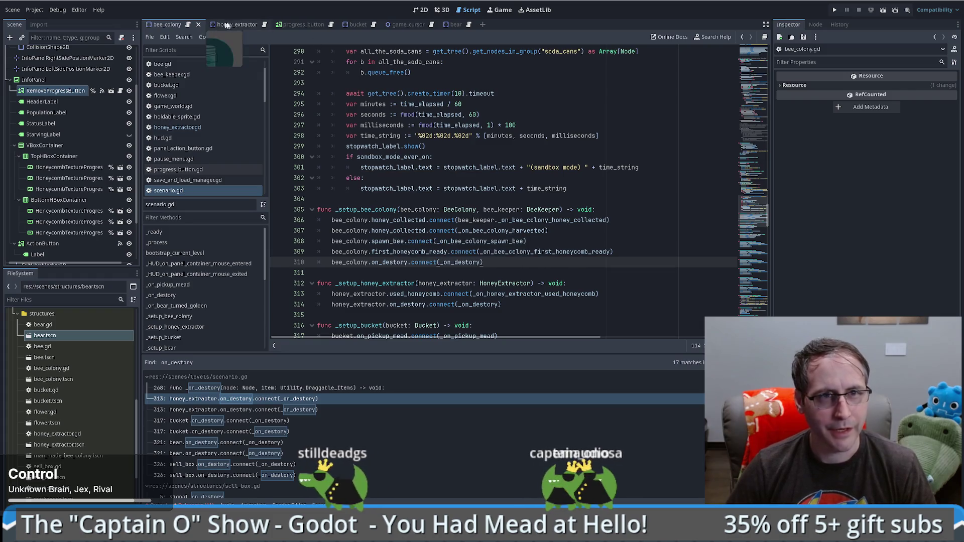
{"action": "left_click", "coordinate": [240, 24]}
{"action": "left_click", "coordinate": [421, 10]}
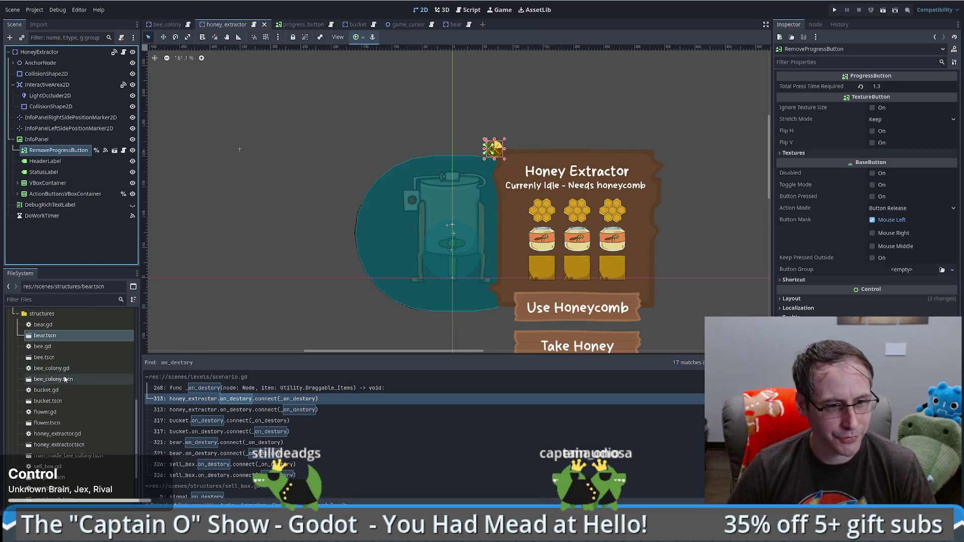
In man_made_bee_colony.tscn, make RemoveProgressButton InfoPanel's first child
{"action": "double_click", "coordinate": [69, 456]}
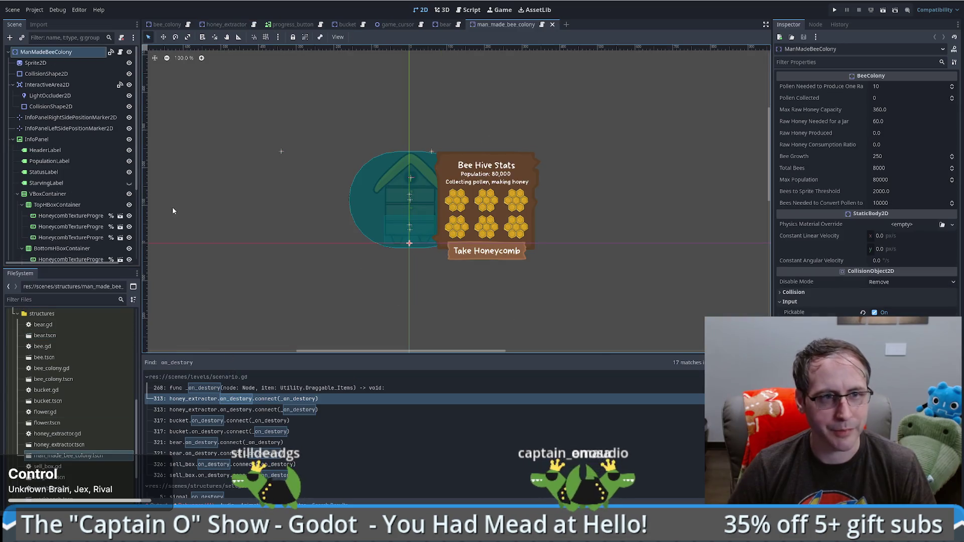
{"action": "scroll", "coordinate": [48, 151], "scroll_direction": "down", "scroll_amount": 3}
{"action": "left_click", "coordinate": [48, 254]}
{"action": "left_click_drag", "start_coordinate": [47, 254], "coordinate": [51, 86]}
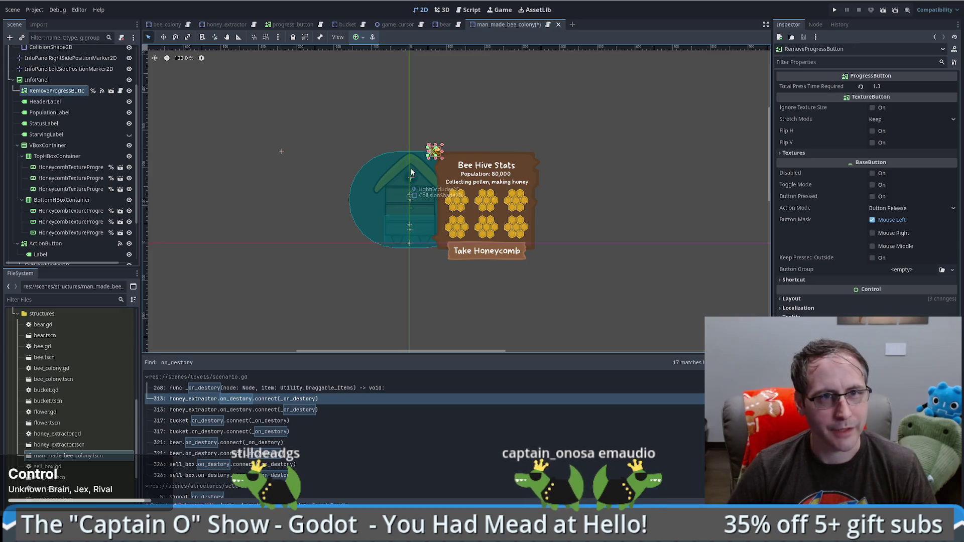
{"action": "scroll", "coordinate": [121, 125], "scroll_direction": "up", "scroll_amount": 3}
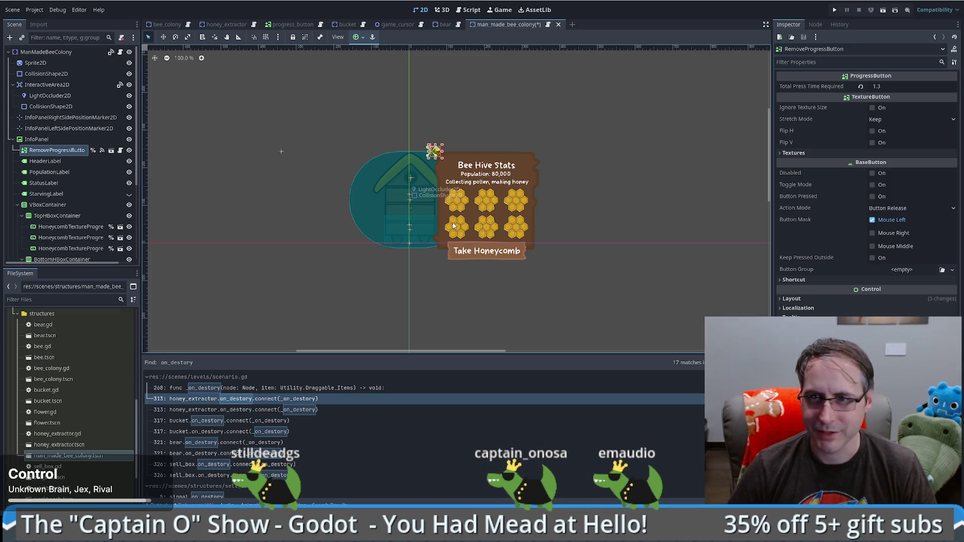
Set its Total Press Time Required to 2, then return to the honey_extractor scene
{"action": "left_click", "coordinate": [895, 86]}
{"action": "type", "text": "2"}
{"action": "key", "text": "Return"}
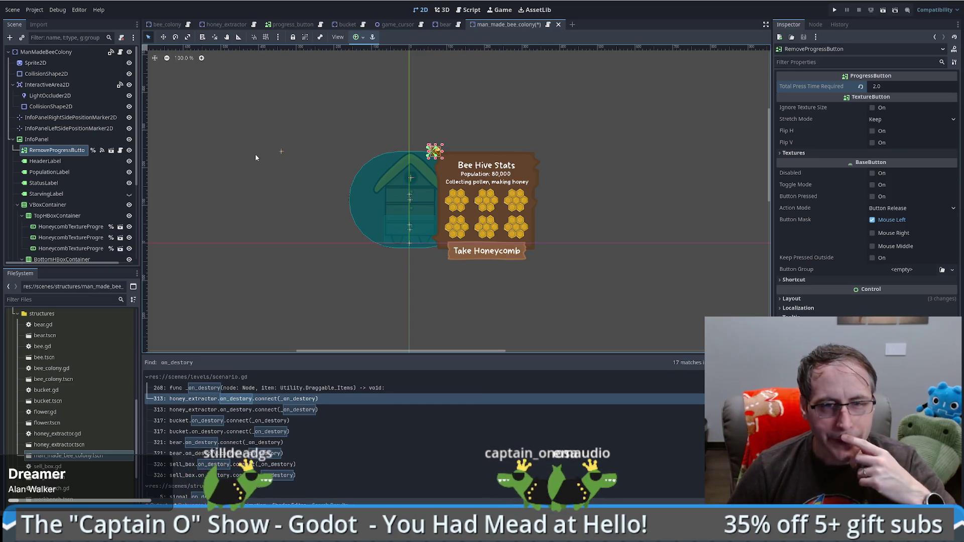
{"action": "left_click", "coordinate": [234, 25]}
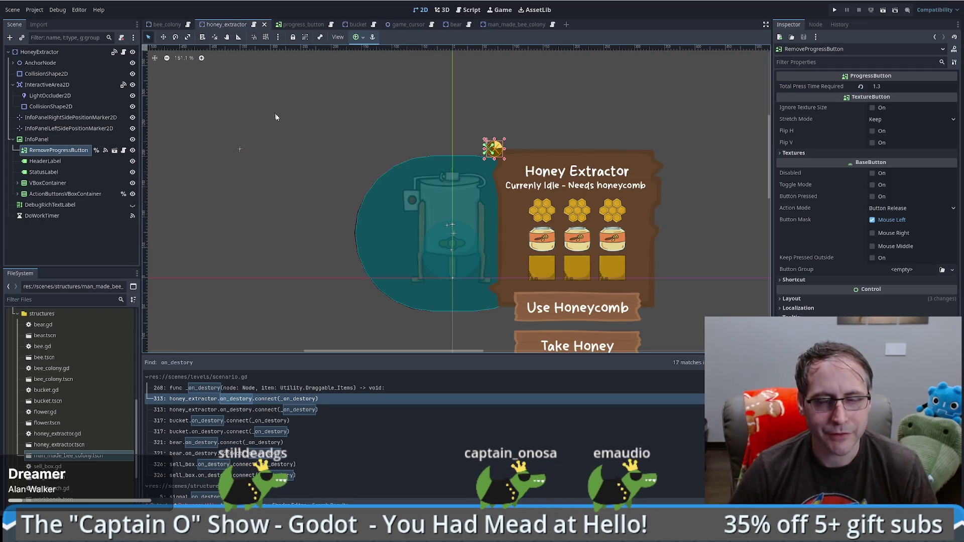
Run the game, start a new game, and place a beehive on the field
{"action": "left_click", "coordinate": [836, 9]}
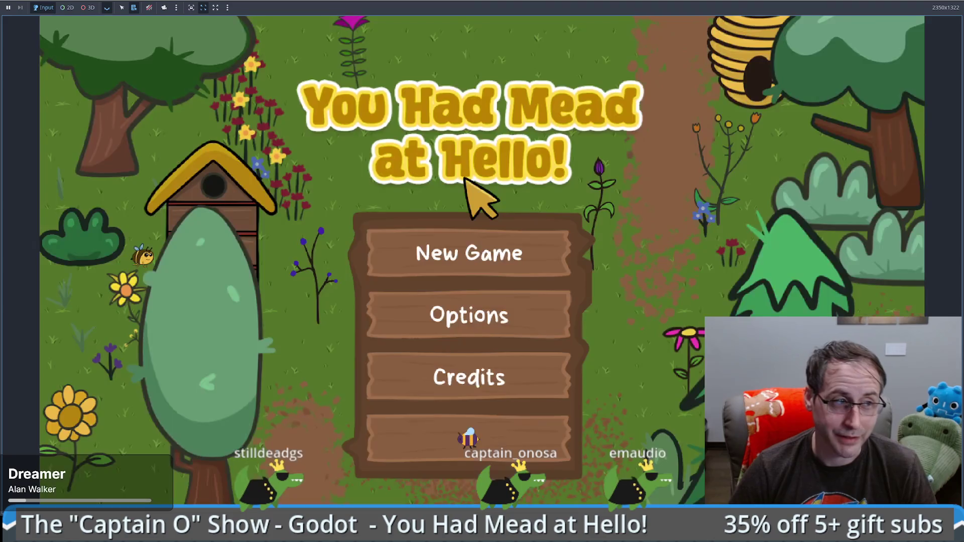
{"action": "left_click", "coordinate": [475, 257]}
{"action": "mouse_move", "coordinate": [96, 86]}
{"action": "left_mouse_down"}
{"action": "mouse_move", "coordinate": [645, 312]}
{"action": "mouse_move", "coordinate": [633, 309]}
{"action": "left_mouse_up"}
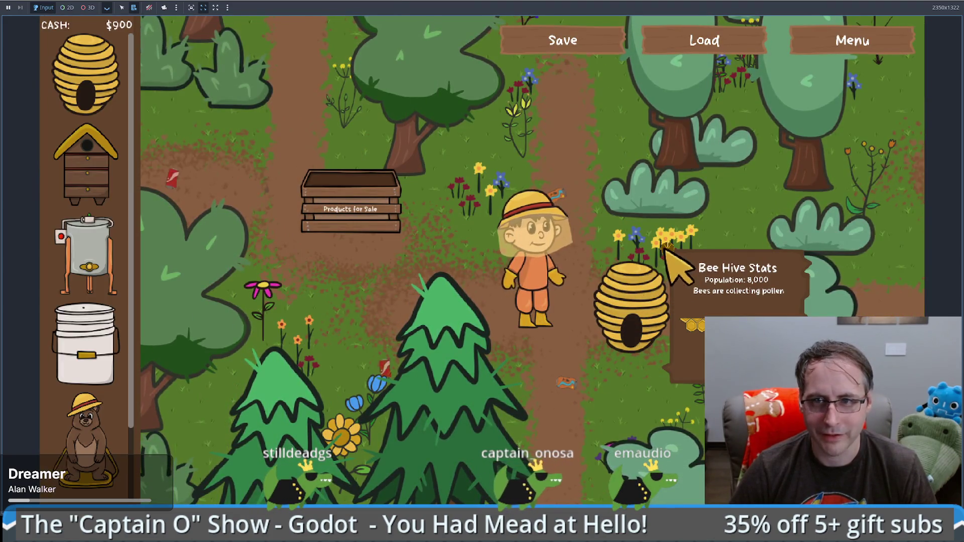
Sell the natural hive, place a Human Made Bee Hive, then stop the game with F8
{"action": "right_click", "coordinate": [667, 246]}
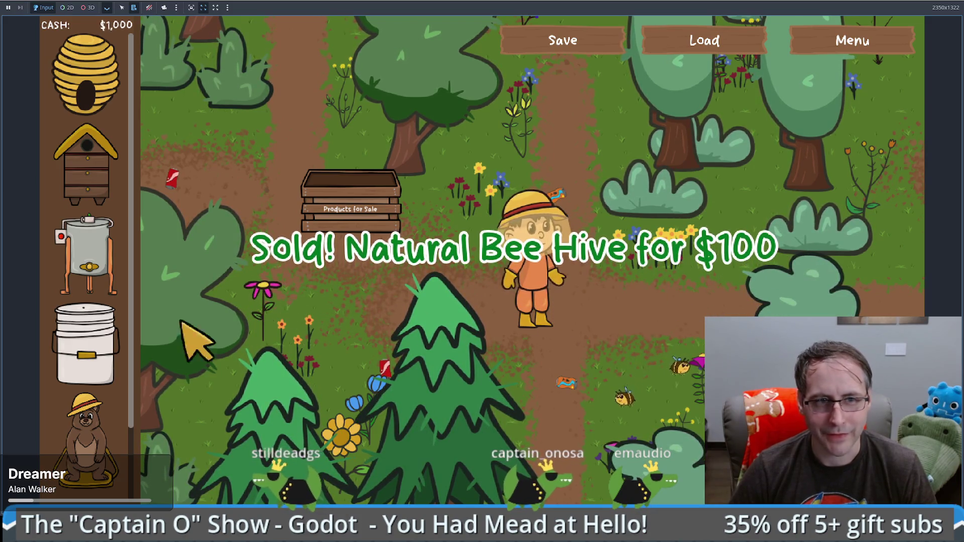
{"action": "mouse_move", "coordinate": [90, 176]}
{"action": "left_mouse_down"}
{"action": "mouse_move", "coordinate": [668, 322]}
{"action": "mouse_move", "coordinate": [624, 313]}
{"action": "mouse_move", "coordinate": [637, 310]}
{"action": "left_mouse_up"}
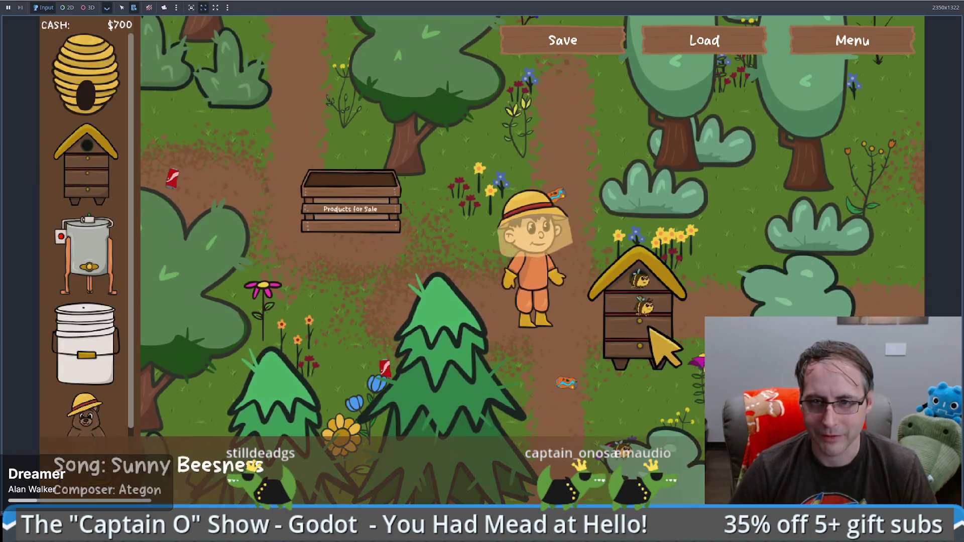
{"action": "mouse_move", "coordinate": [684, 318]}
{"action": "key", "text": "d"}
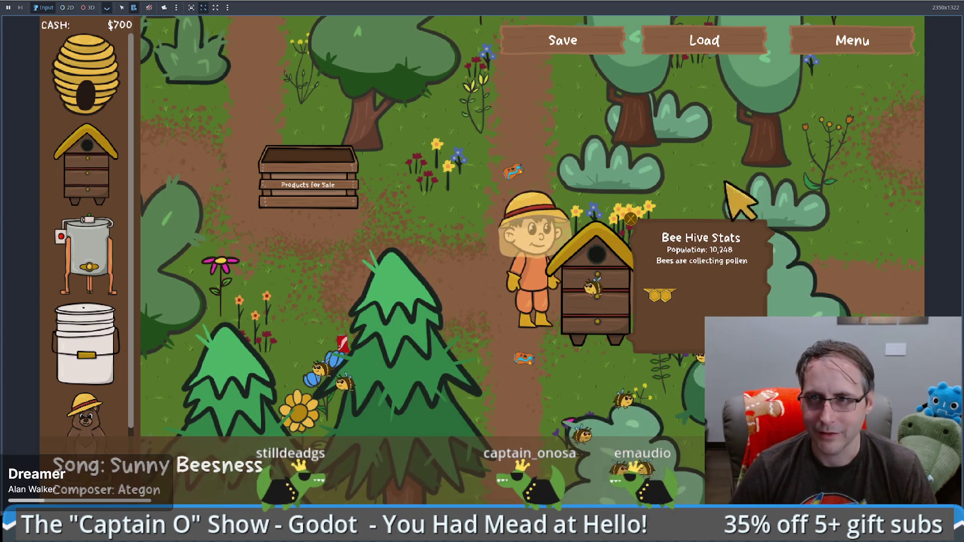
{"action": "key", "text": "F8"}
{"action": "left_click", "coordinate": [55, 151]}
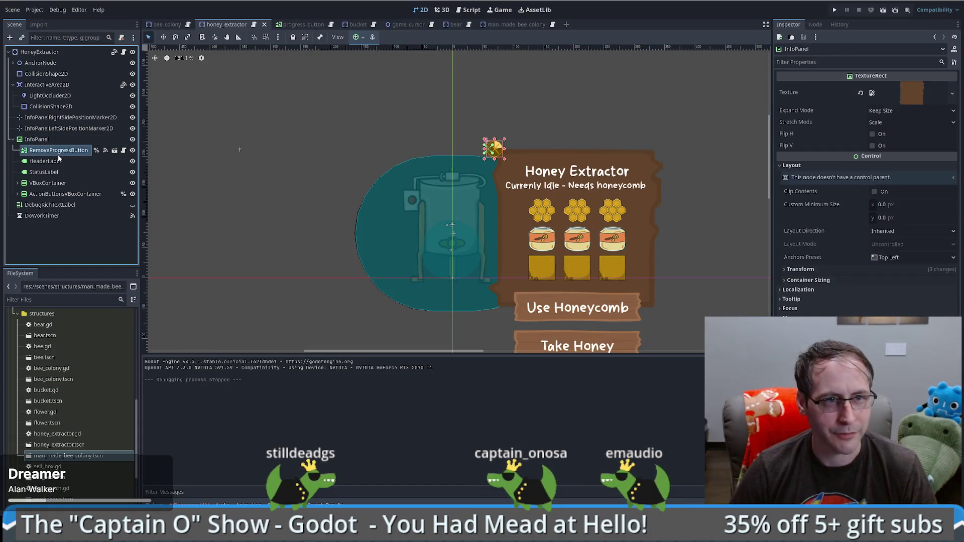
Connect RemoveProgressButton's long_pressed signal to _on_remove_progress_button_long_pressed
{"action": "left_click", "coordinate": [816, 24]}
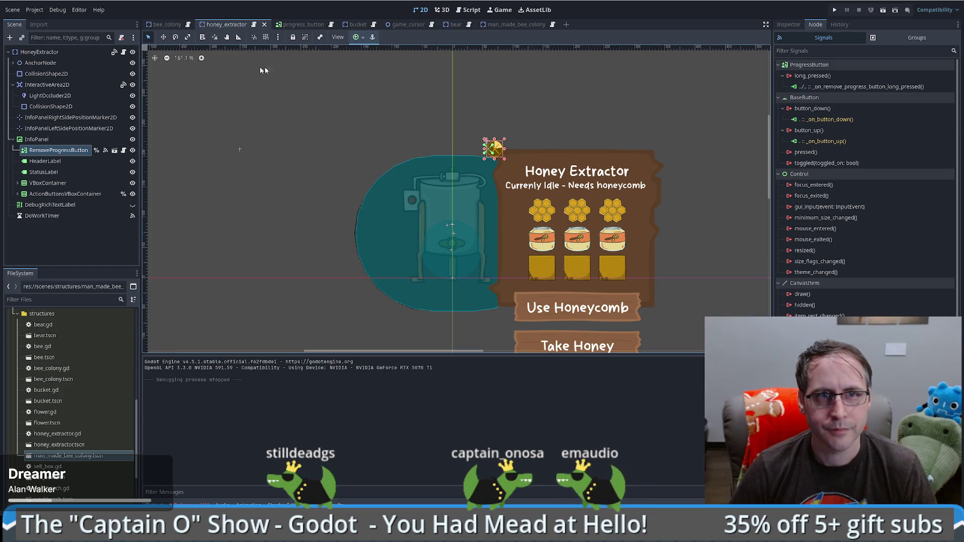
{"action": "left_click", "coordinate": [507, 25]}
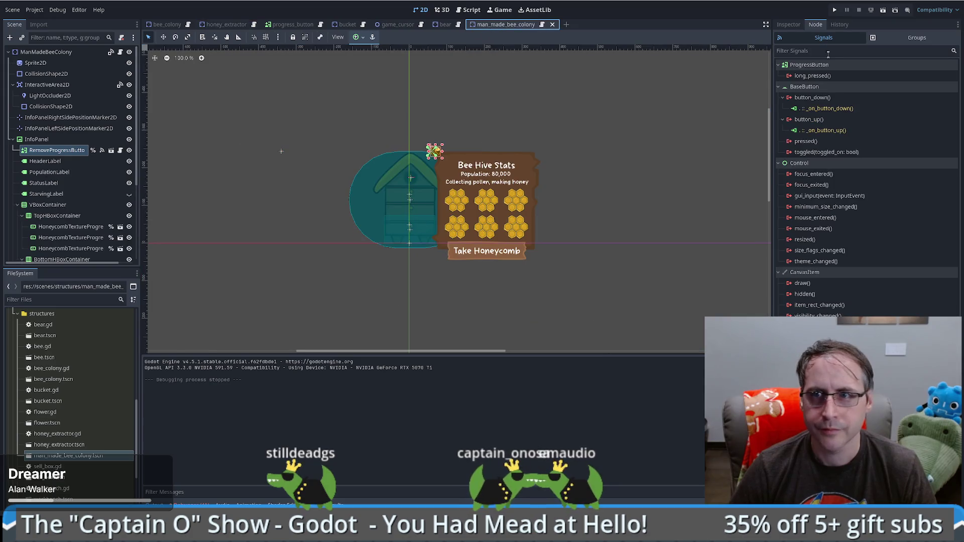
{"action": "double_click", "coordinate": [812, 75]}
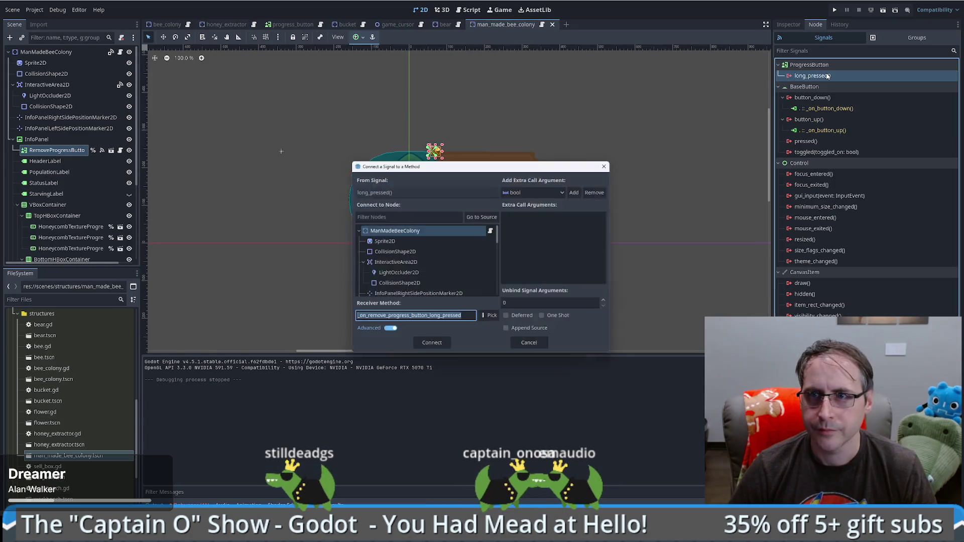
{"action": "left_click", "coordinate": [432, 348]}
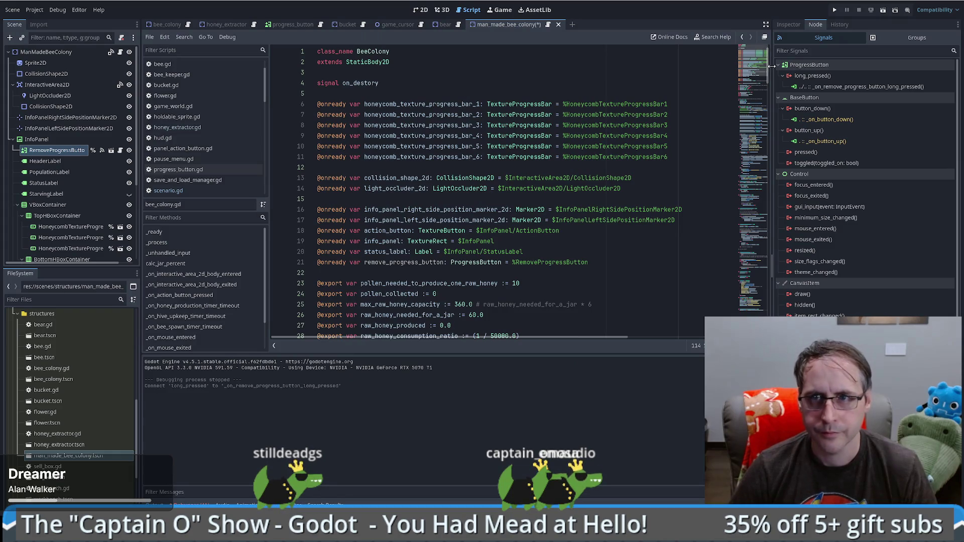
{"action": "left_click", "coordinate": [754, 177]}
Run the game with F5, start a new game, place a wooden hive, and sell it
{"action": "key", "text": "F5"}
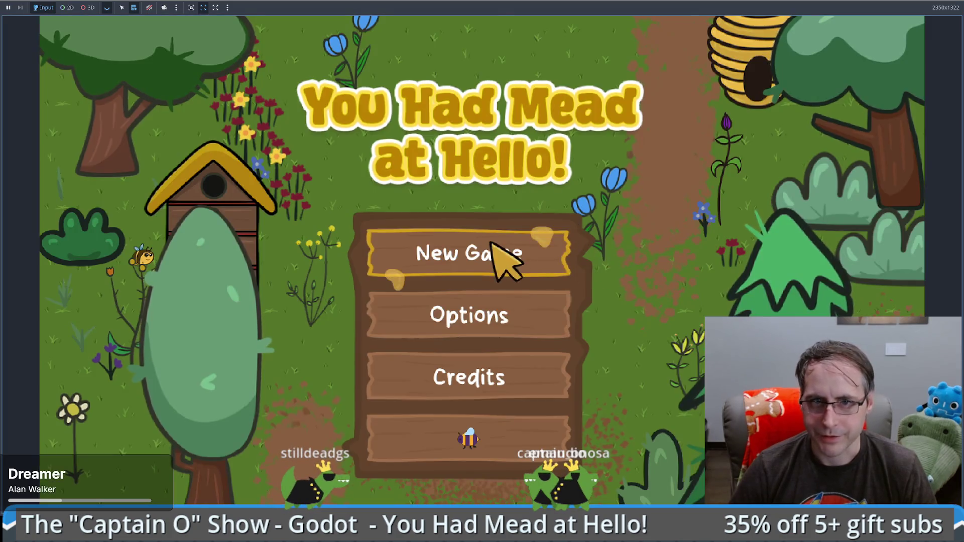
{"action": "left_click", "coordinate": [493, 252]}
{"action": "mouse_move", "coordinate": [86, 163]}
{"action": "left_mouse_down"}
{"action": "mouse_move", "coordinate": [555, 248]}
{"action": "mouse_move", "coordinate": [641, 297]}
{"action": "left_mouse_up"}
{"action": "mouse_move", "coordinate": [673, 355]}
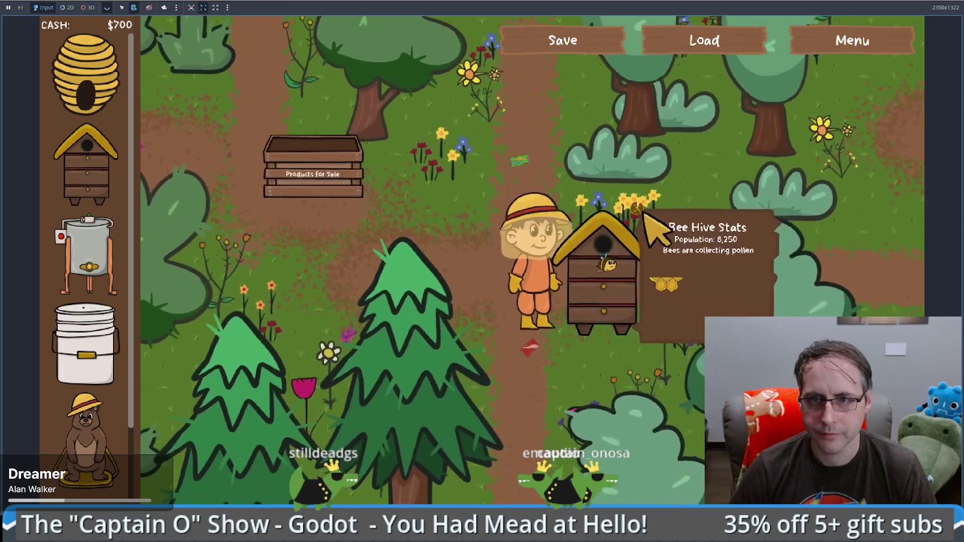
{"action": "right_click", "coordinate": [635, 204]}
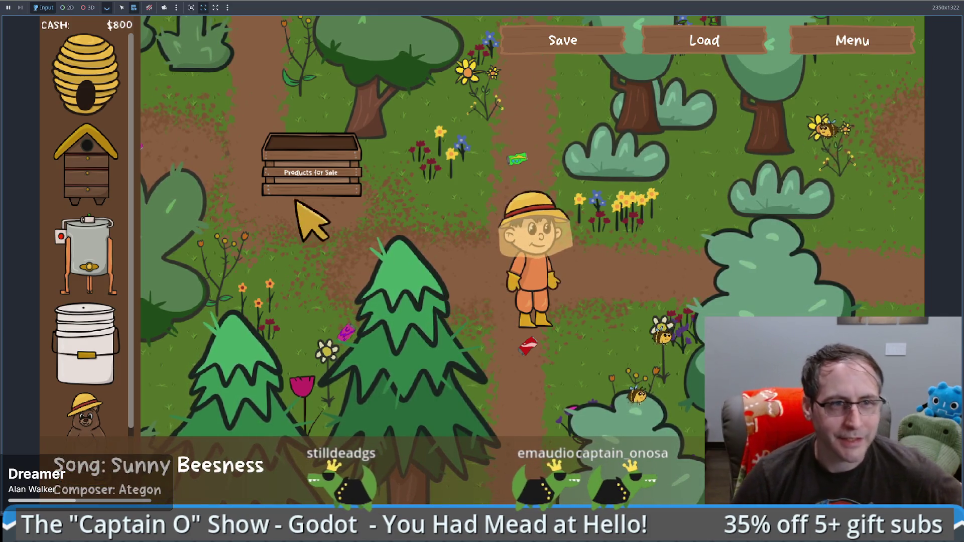
Place another hive right of the character and sell it again
{"action": "mouse_move", "coordinate": [105, 111]}
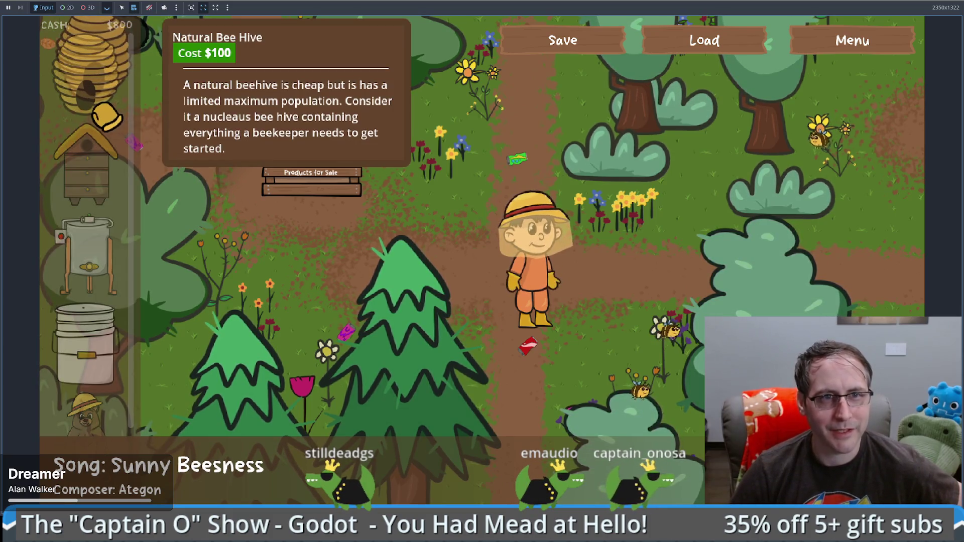
{"action": "mouse_move", "coordinate": [108, 171]}
{"action": "mouse_move", "coordinate": [108, 174]}
{"action": "left_mouse_down"}
{"action": "mouse_move", "coordinate": [598, 284]}
{"action": "mouse_move", "coordinate": [619, 267]}
{"action": "mouse_move", "coordinate": [614, 275]}
{"action": "left_mouse_up"}
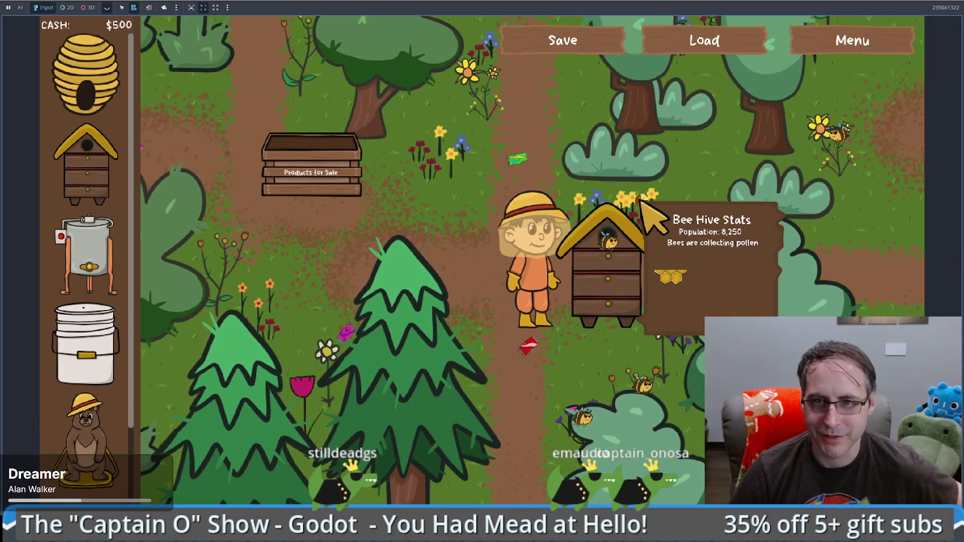
{"action": "right_click", "coordinate": [644, 202]}
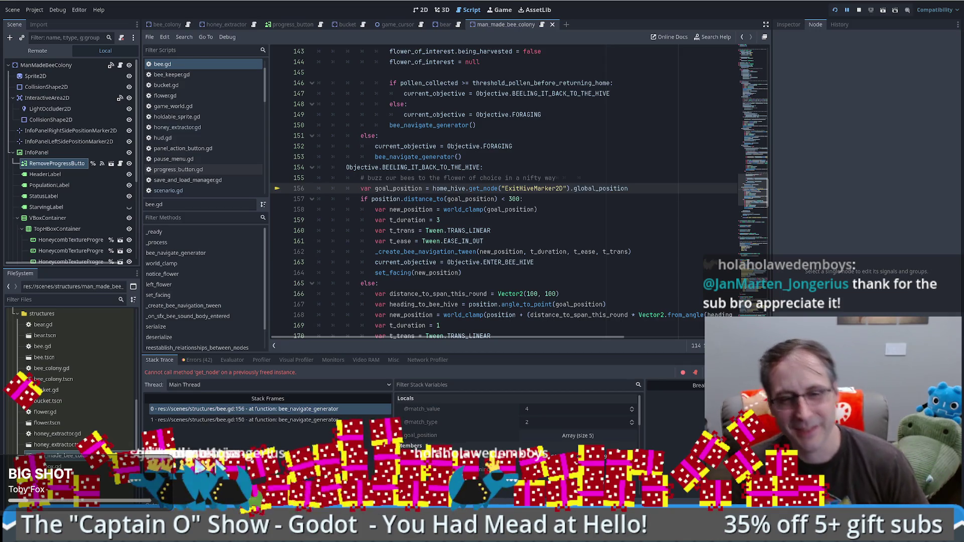
Look over bee.gd around line 161, then go back to the 2D scene view
{"action": "left_click", "coordinate": [583, 242]}
{"action": "scroll", "coordinate": [759, 187], "scroll_direction": "up", "scroll_amount": 3}
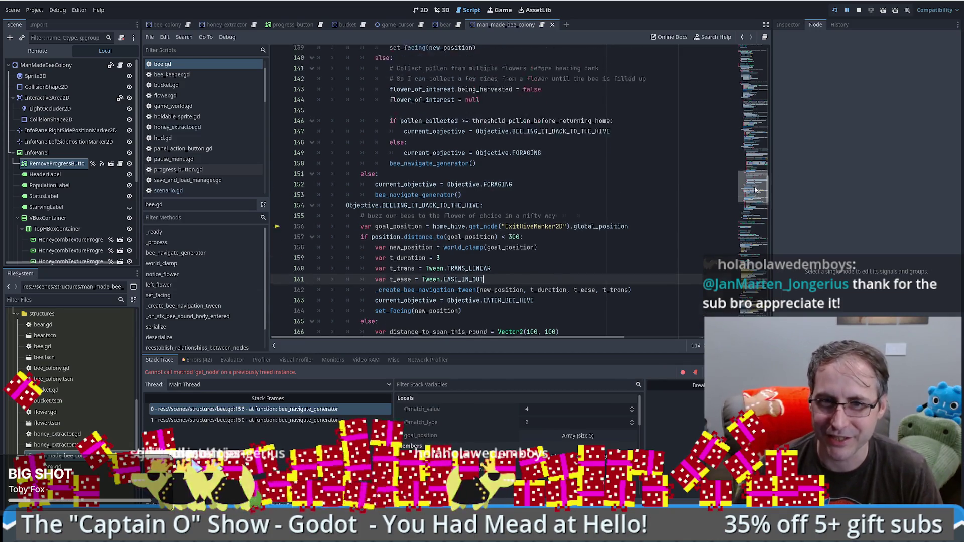
{"action": "scroll", "coordinate": [759, 187], "scroll_direction": "up", "scroll_amount": 3}
{"action": "scroll", "coordinate": [733, 188], "scroll_direction": "down", "scroll_amount": 4}
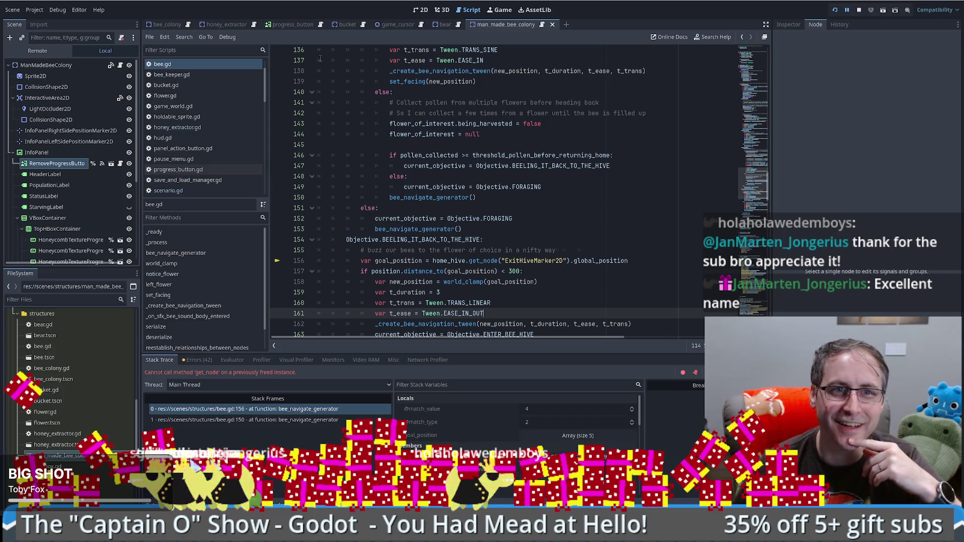
{"action": "left_click", "coordinate": [425, 11]}
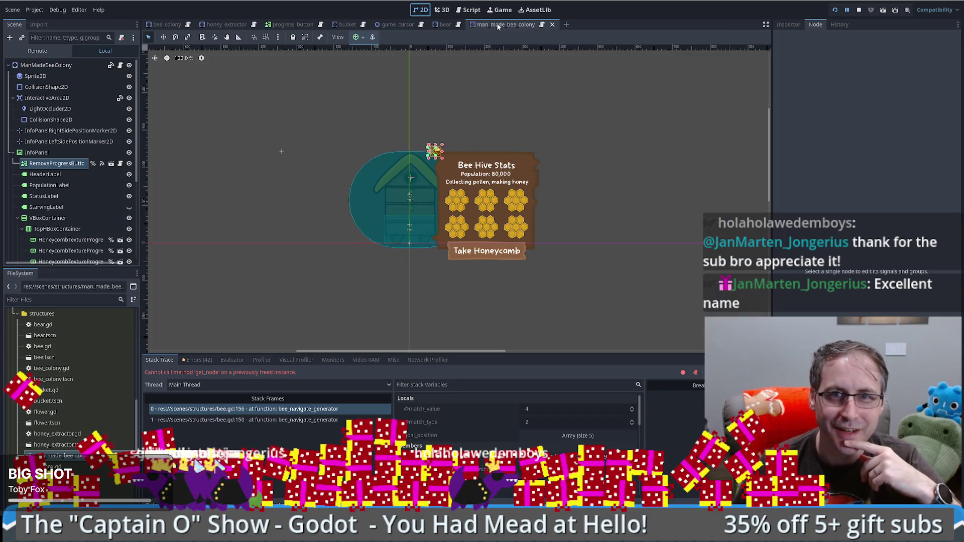
Open progress_button.gd from RemoveProgressButton's long_pressed connection and script icon
{"action": "left_click", "coordinate": [86, 166]}
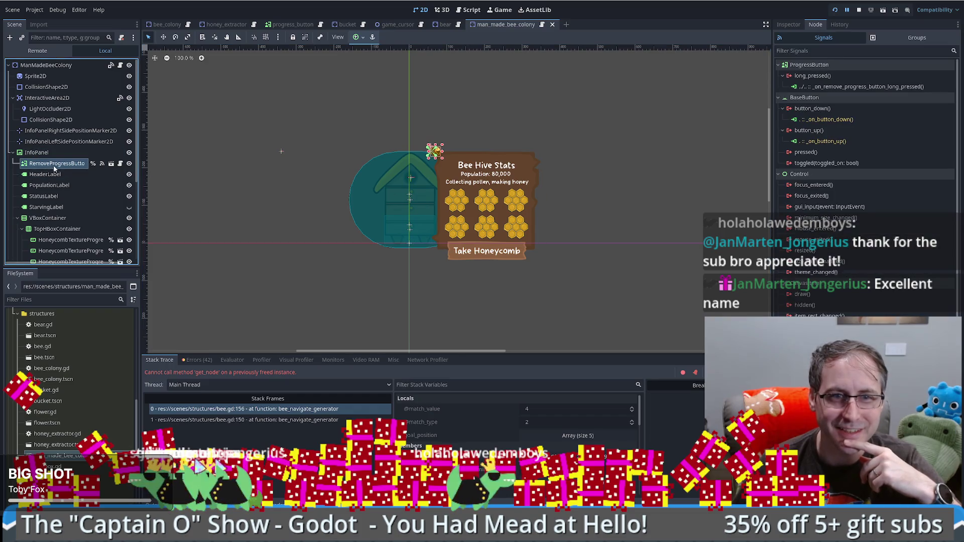
{"action": "left_click", "coordinate": [866, 88]}
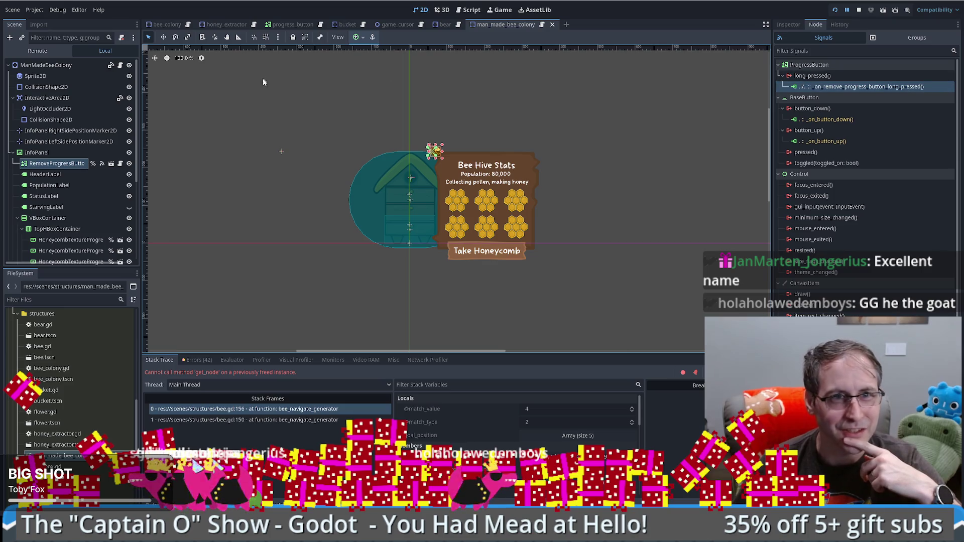
{"action": "left_click", "coordinate": [120, 164]}
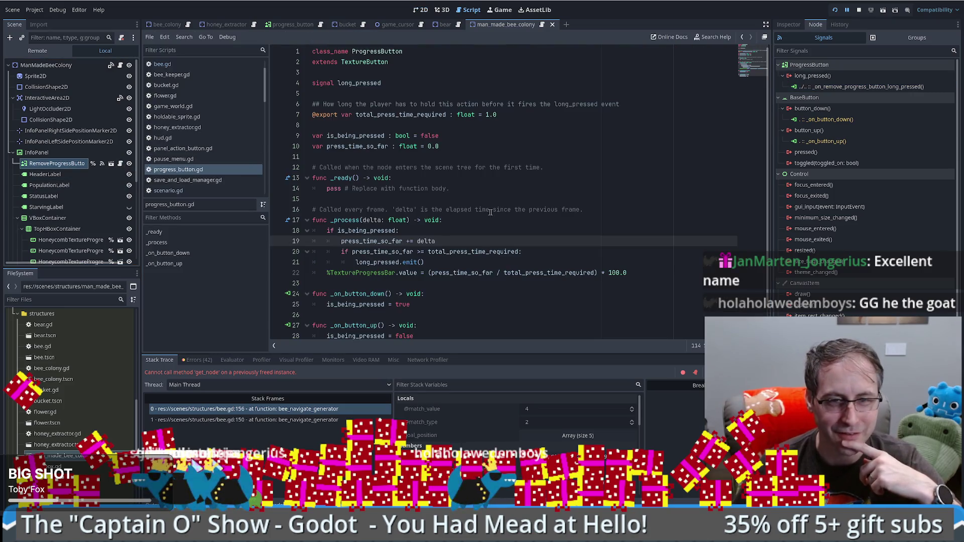
In bee_colony.gd, paste a duplicate of the long_pressed handler below the original
{"action": "scroll", "coordinate": [477, 207], "scroll_direction": "down", "scroll_amount": 1}
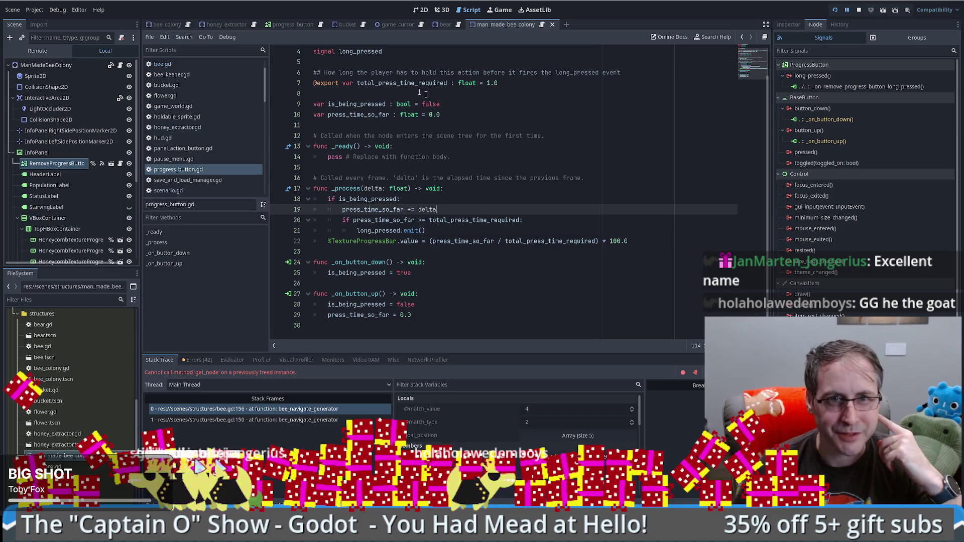
{"action": "left_click", "coordinate": [254, 25]}
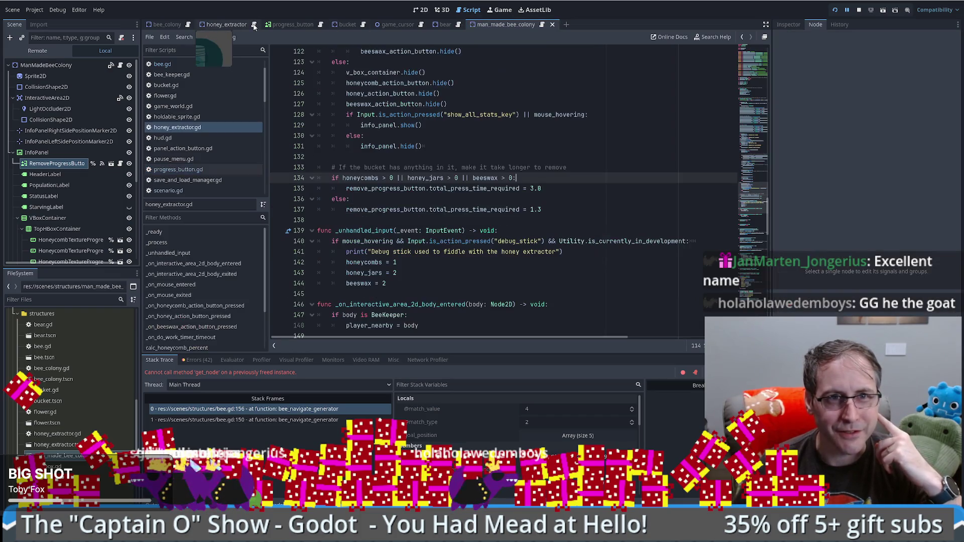
{"action": "left_click", "coordinate": [542, 25]}
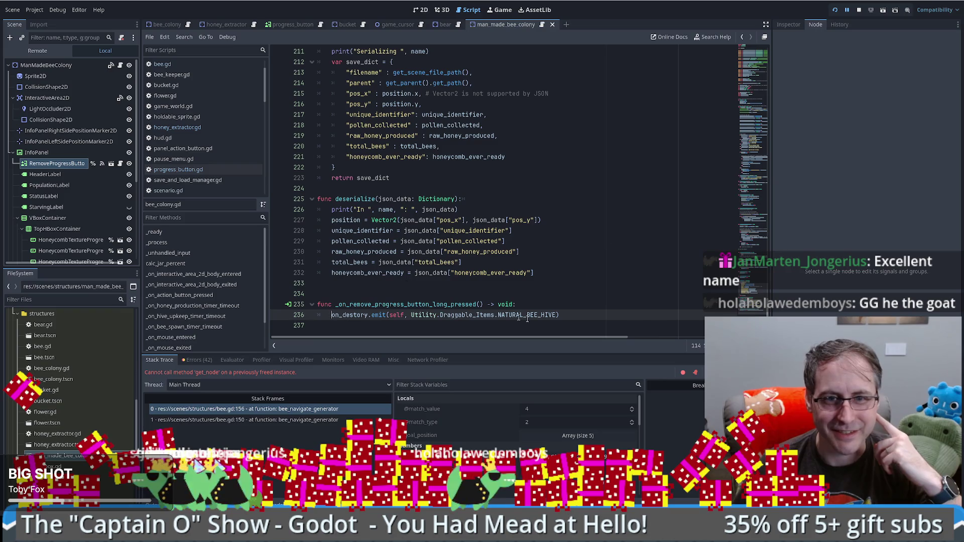
{"action": "left_click_drag", "start_coordinate": [534, 295], "coordinate": [593, 312]}
{"action": "key", "text": "ctrl+c"}
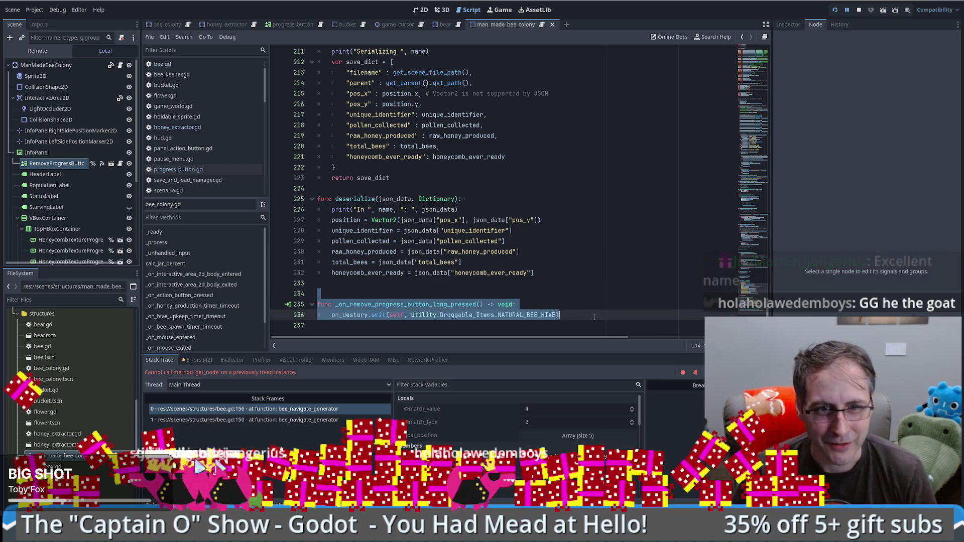
{"action": "left_click", "coordinate": [594, 312]}
{"action": "key", "text": "Return"}
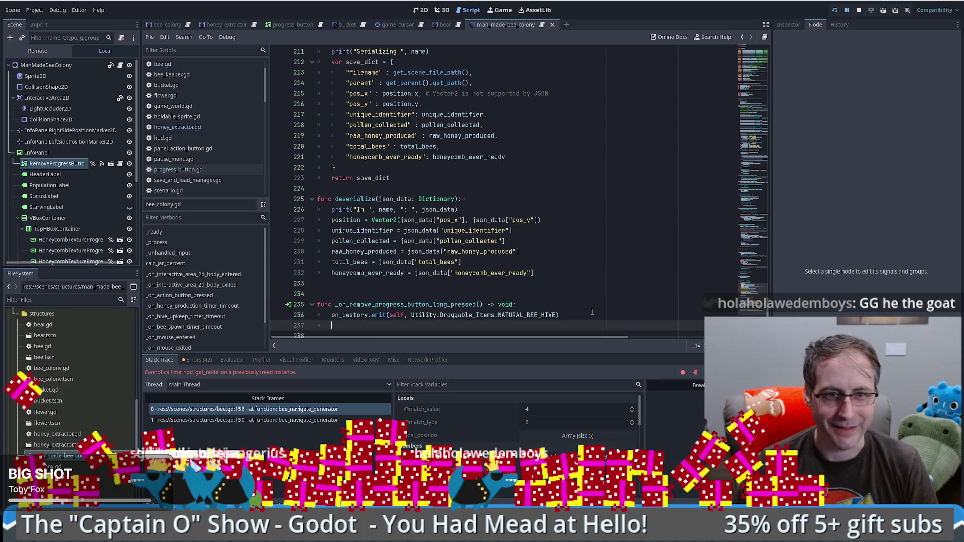
{"action": "key", "text": "ctrl+v"}
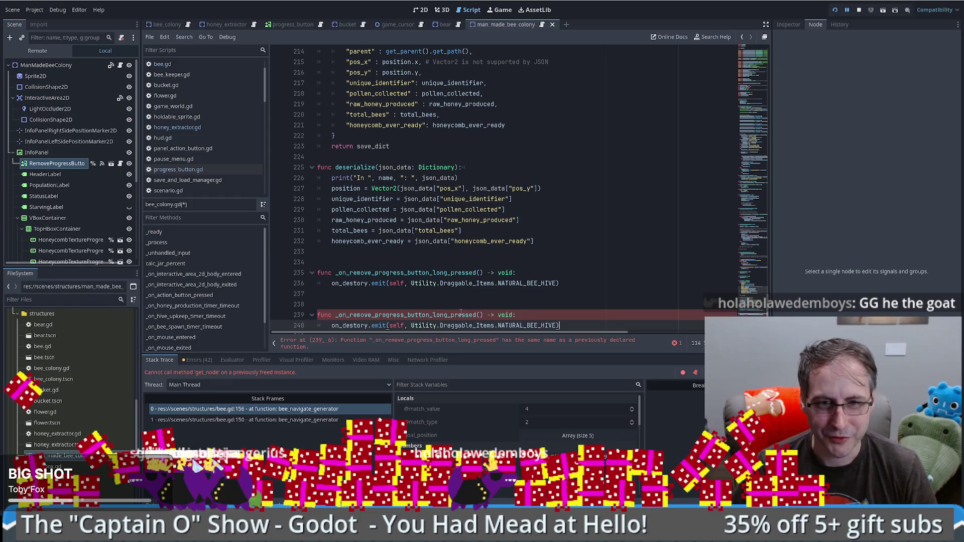
{"action": "left_click", "coordinate": [481, 315]}
Change the copied handler's emitted item from NATURAL_BEE_HIVE to MAN_MADE_BEE_HIVE
{"action": "type", "text": "man"}
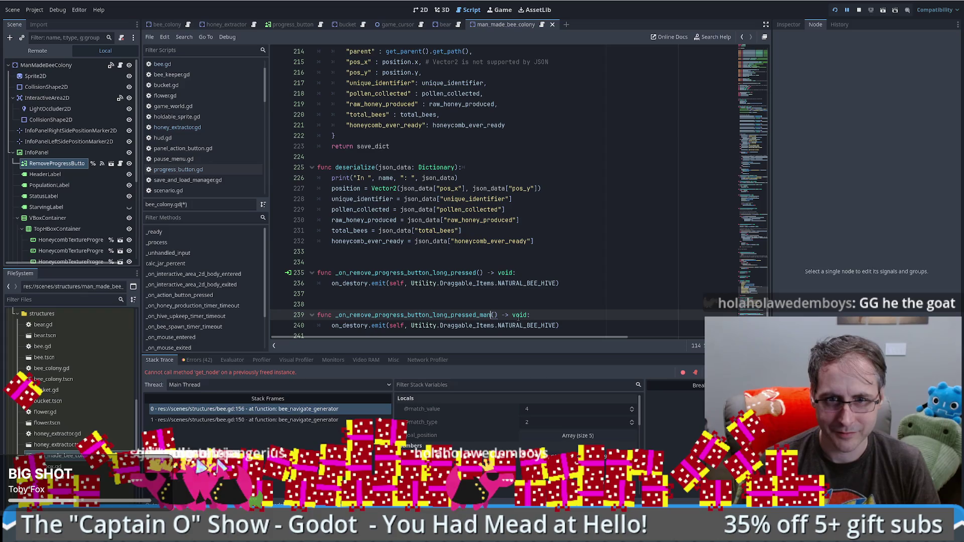
{"action": "key", "text": "BackSpace"}
{"action": "key", "text": "BackSpace"}
{"action": "key", "text": "BackSpace"}
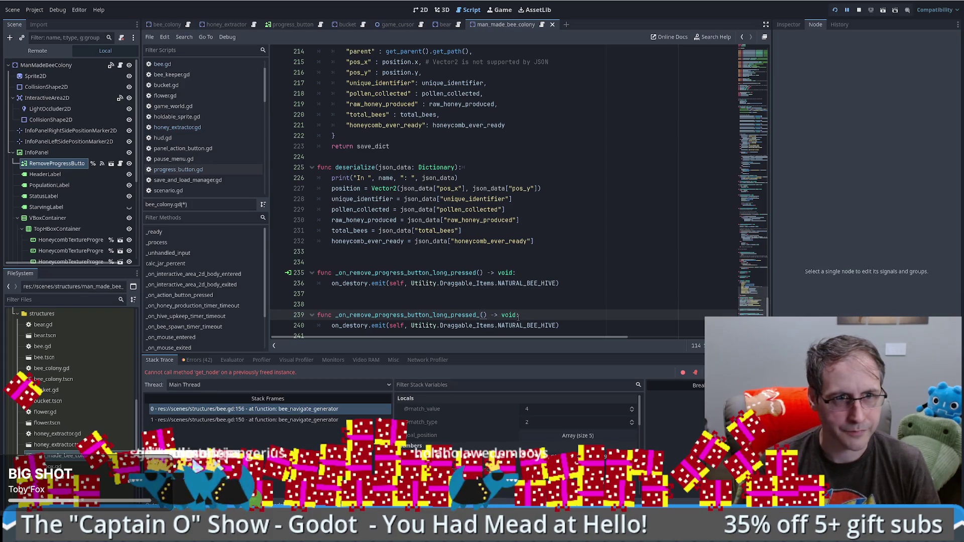
{"action": "left_click", "coordinate": [527, 326]}
{"action": "double_click", "coordinate": [529, 326]}
{"action": "type", "text": "MAN"}
{"action": "key", "text": "Return"}
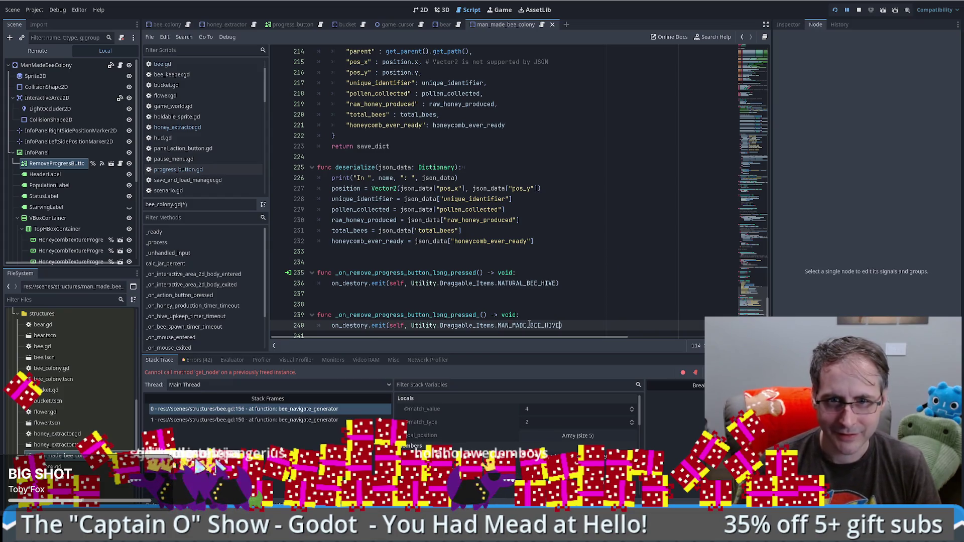
Rename it to _on_remove_progress_button_long_pressed_man_made, save, and return to 2D
{"action": "left_click", "coordinate": [480, 318]}
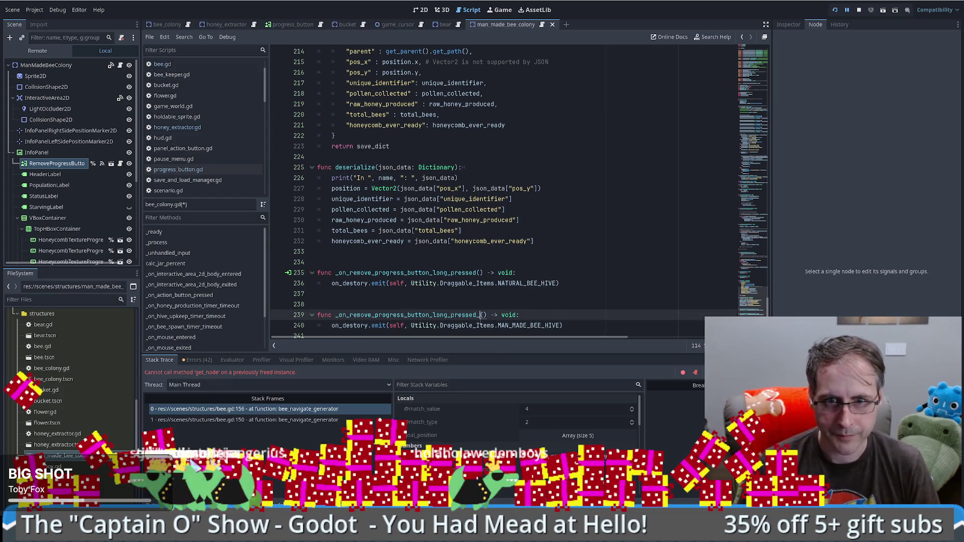
{"action": "type", "text": "man_made"}
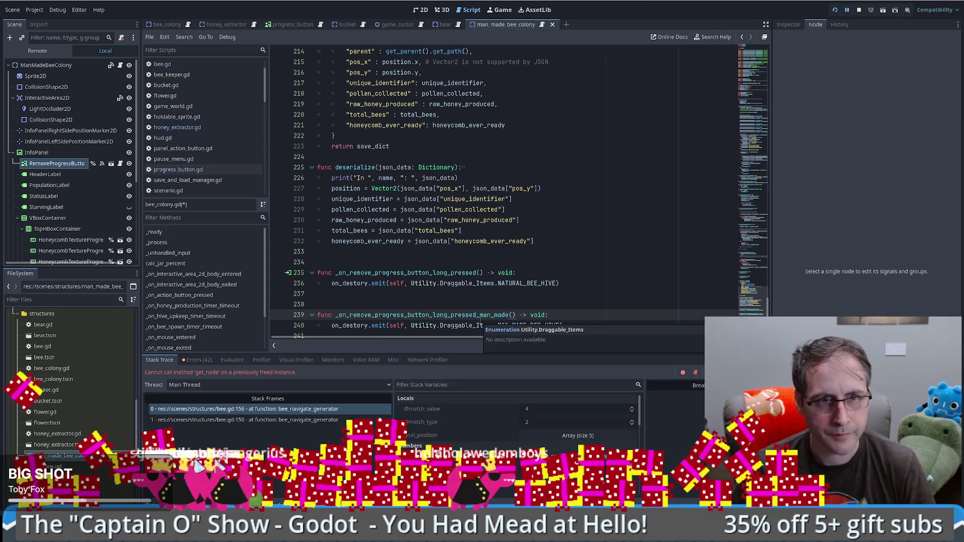
{"action": "key", "text": "ctrl+s"}
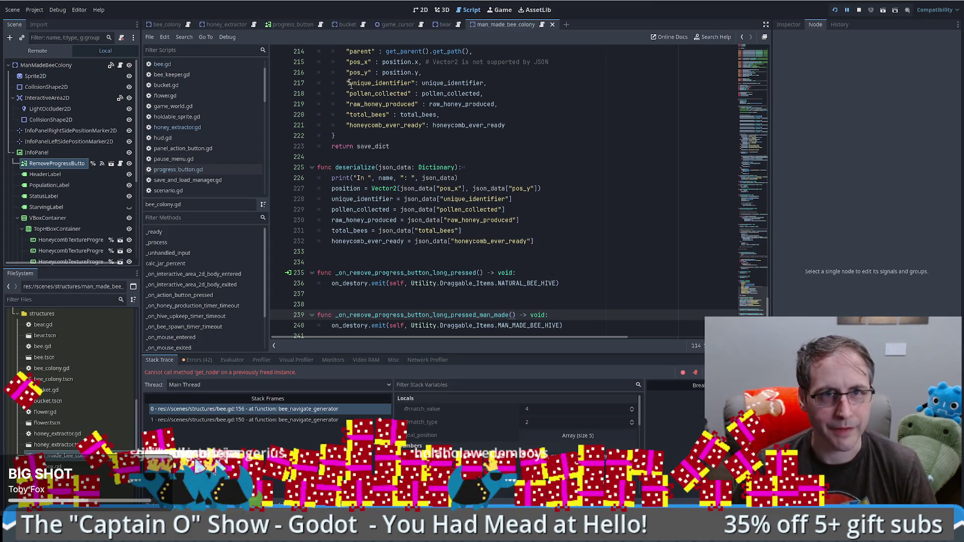
{"action": "left_click", "coordinate": [421, 10]}
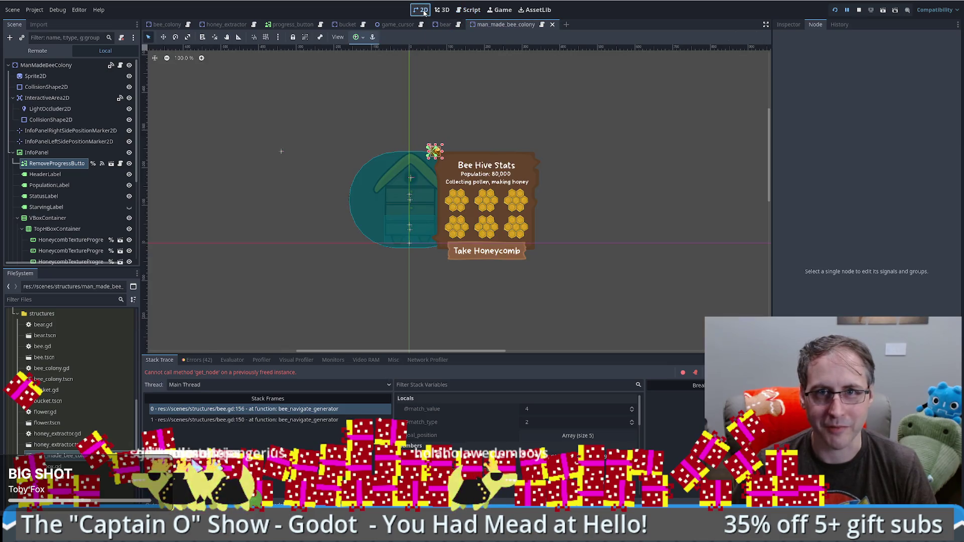
Select RemoveProgressButton, view its long_pressed handler, and undo an accidental indent change
{"action": "left_click", "coordinate": [116, 164]}
{"action": "left_click", "coordinate": [830, 86]}
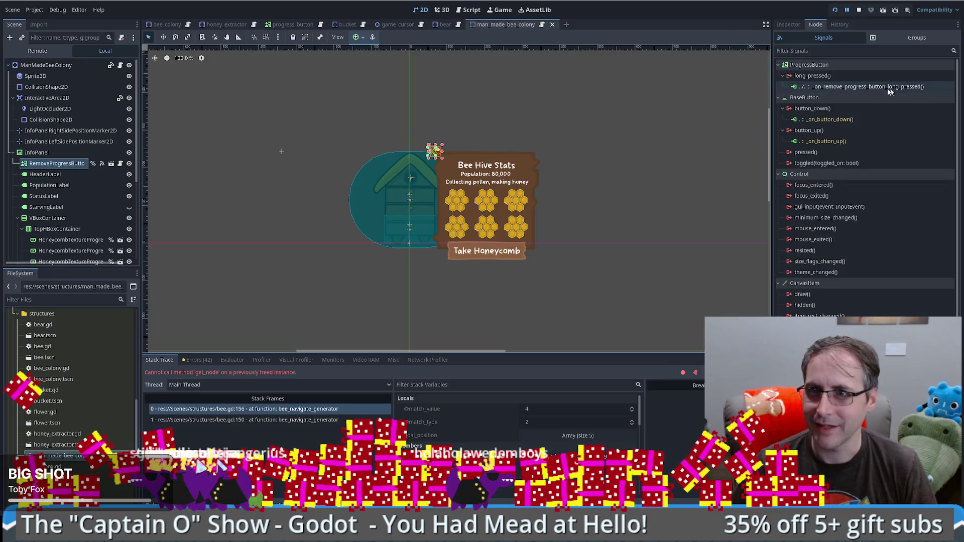
{"action": "double_click", "coordinate": [829, 86]}
{"action": "key", "text": "shift+Tab"}
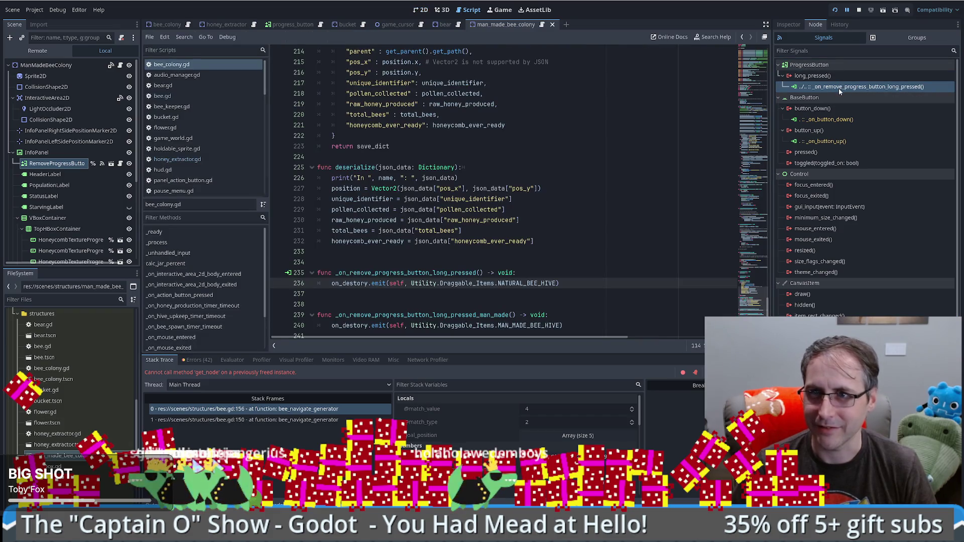
{"action": "key", "text": "ctrl+z"}
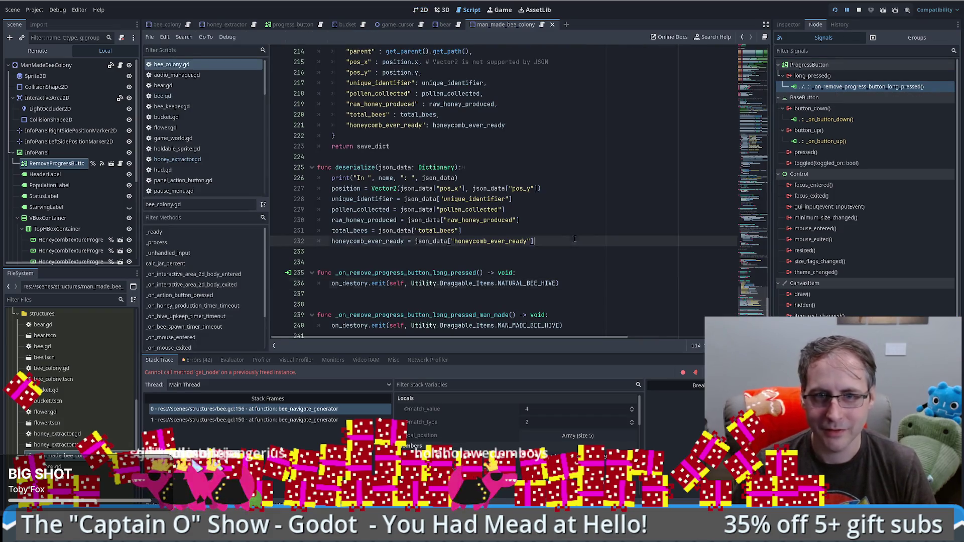
Disconnect RemoveProgressButton's existing long_pressed connection
{"action": "left_click", "coordinate": [861, 85]}
{"action": "right_click", "coordinate": [861, 86]}
{"action": "right_click", "coordinate": [825, 86]}
{"action": "left_click", "coordinate": [846, 110]}
Reconnect long_pressed to _on_remove_progress_button_long_pressed_man_made and save the scene
{"action": "double_click", "coordinate": [813, 75]}
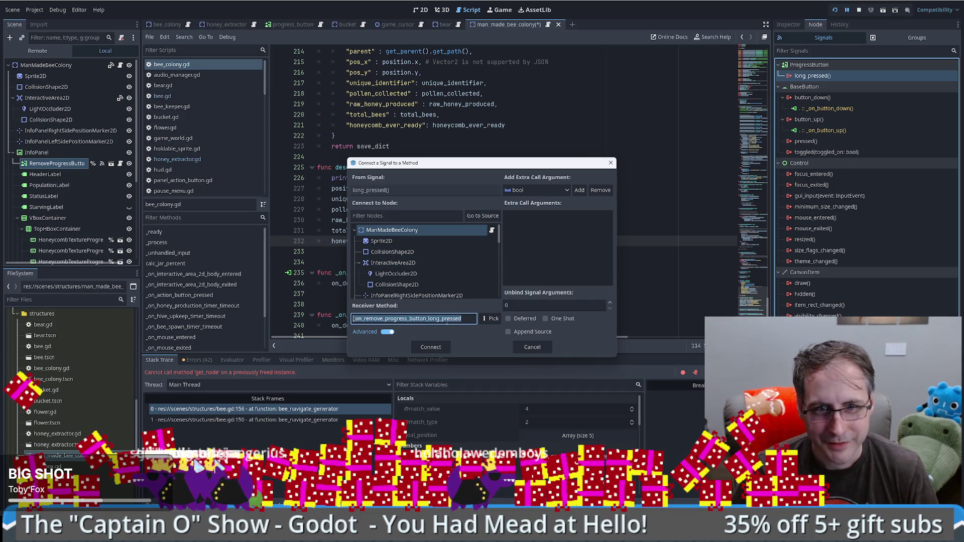
{"action": "left_click", "coordinate": [490, 318]}
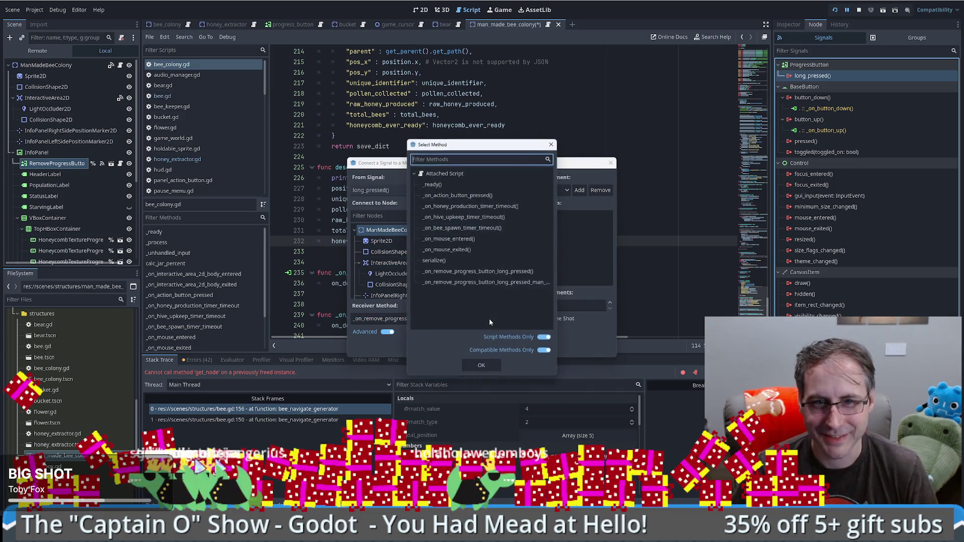
{"action": "left_click", "coordinate": [484, 283]}
{"action": "left_click", "coordinate": [481, 366]}
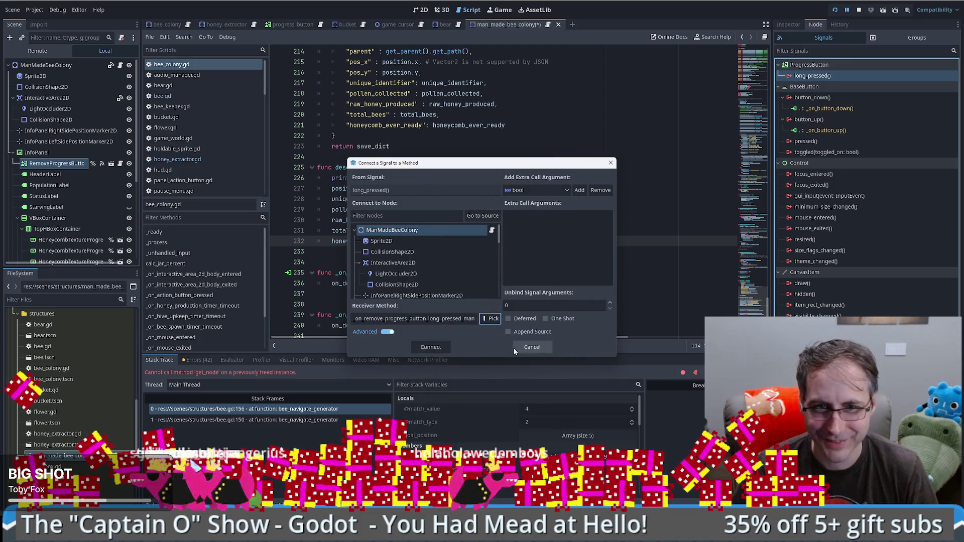
{"action": "left_click", "coordinate": [431, 348]}
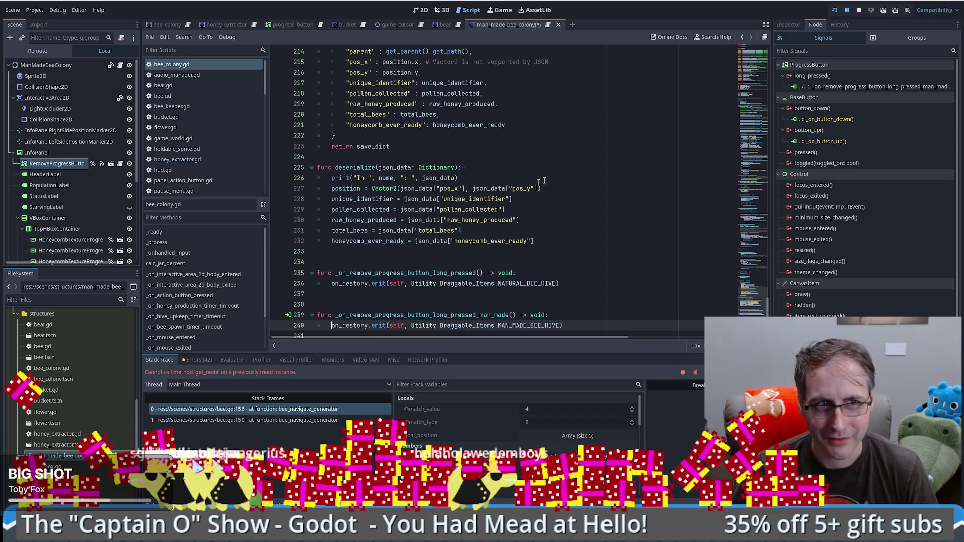
{"action": "key", "text": "ctrl+s"}
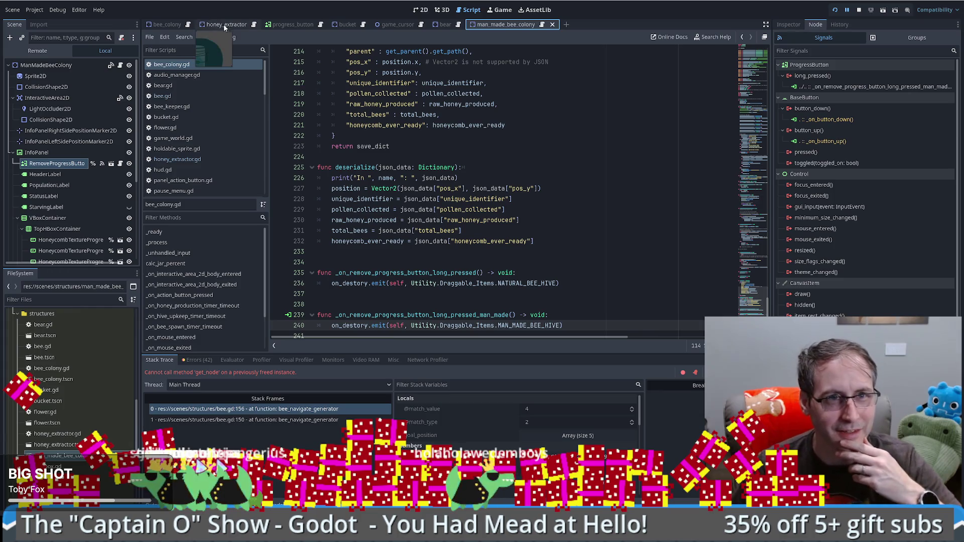
Confirm bee_colony's long_pressed still targets the original handler, then run the game
{"action": "left_click", "coordinate": [170, 25]}
{"action": "left_click", "coordinate": [57, 104]}
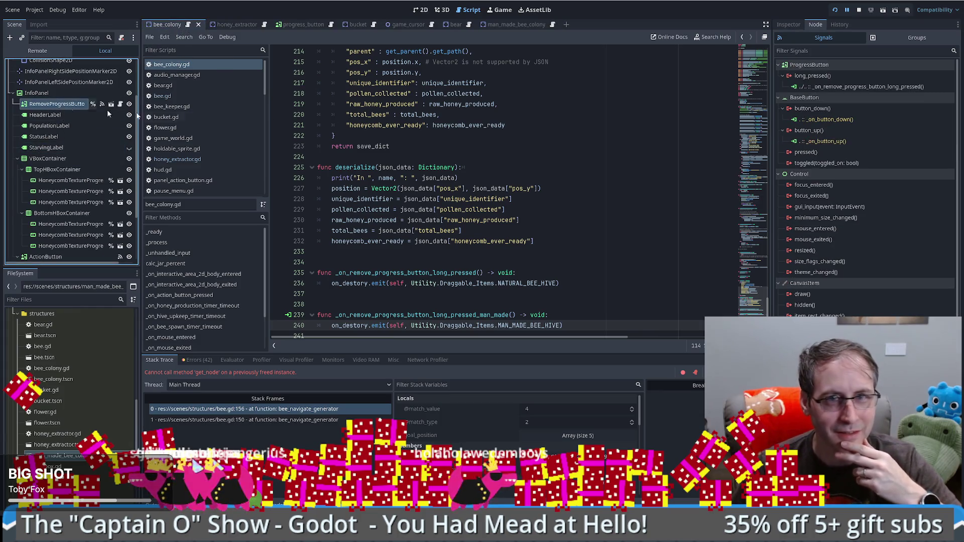
{"action": "double_click", "coordinate": [847, 88]}
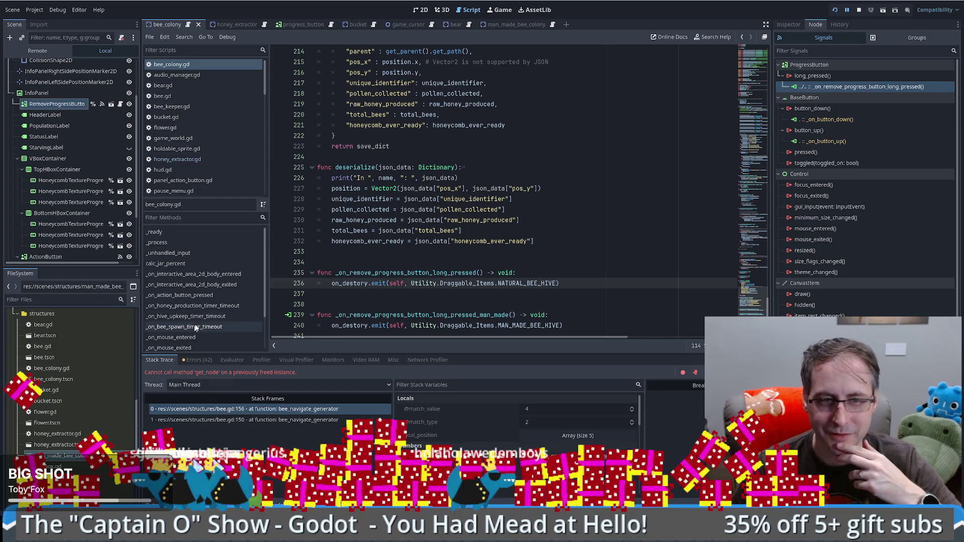
{"action": "left_click", "coordinate": [290, 315]}
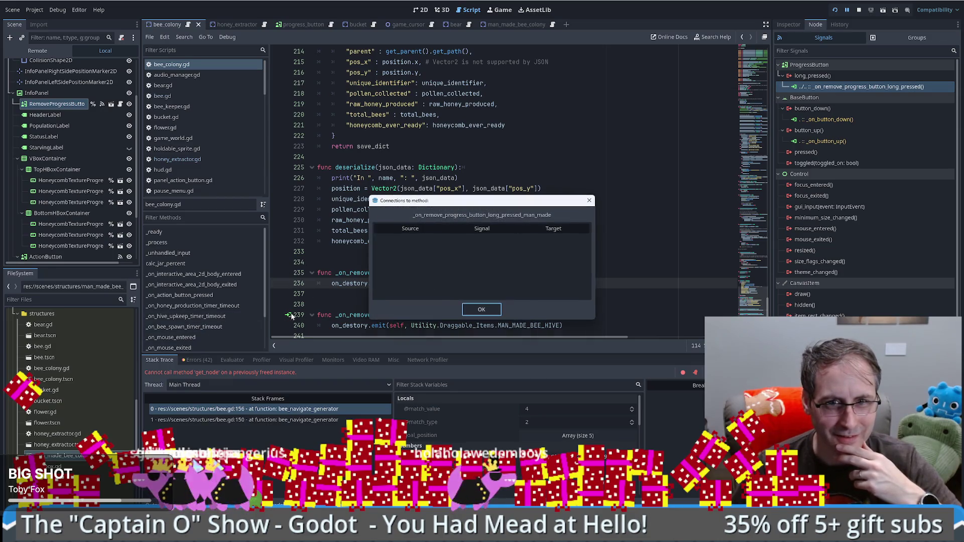
{"action": "left_click", "coordinate": [481, 310]}
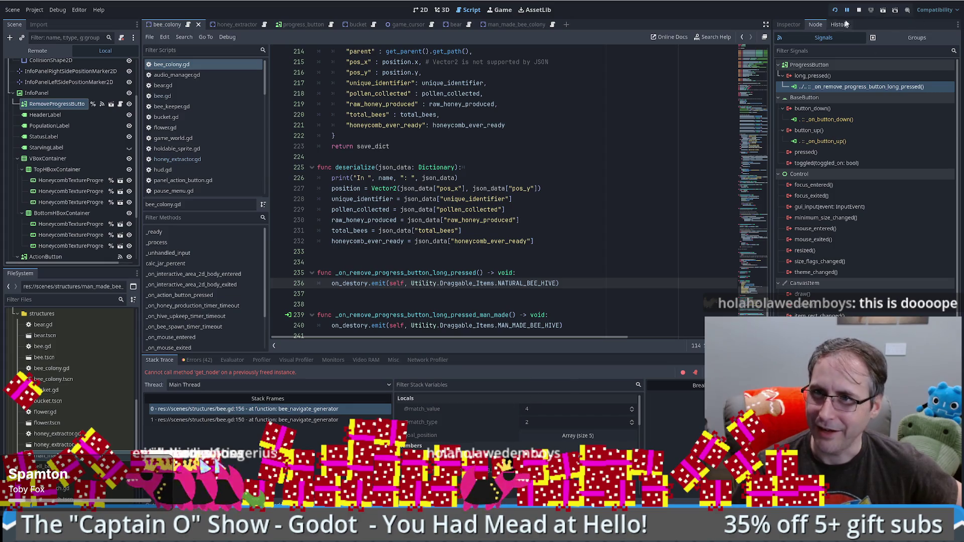
{"action": "left_click", "coordinate": [838, 10]}
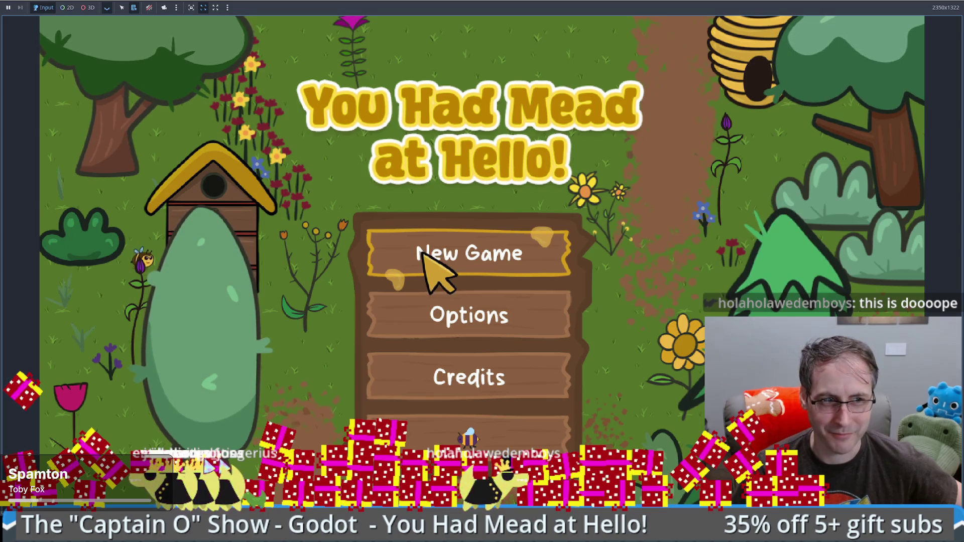
Start a new game and walk the beekeeper around the map
{"action": "left_click", "coordinate": [510, 244]}
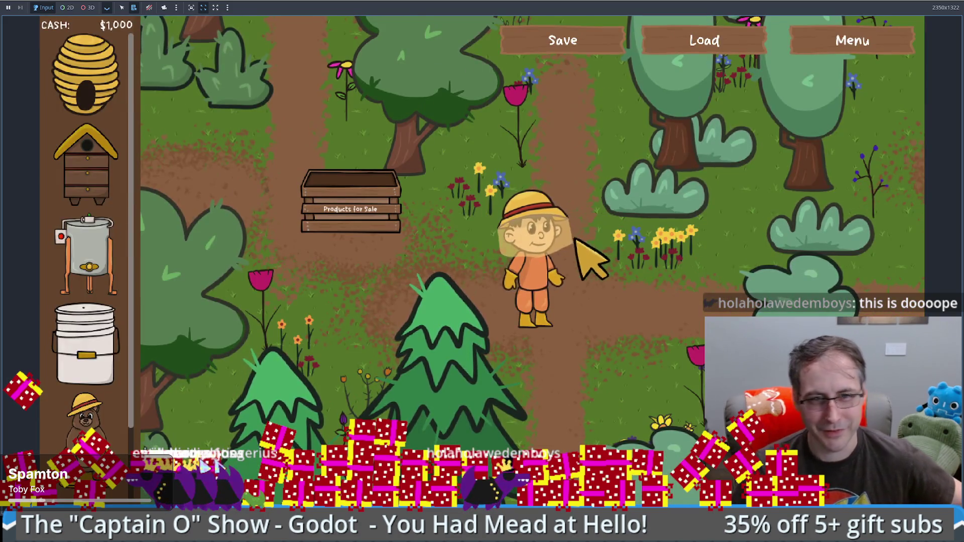
{"action": "key", "text": "Up"}
{"action": "key", "text": "Right"}
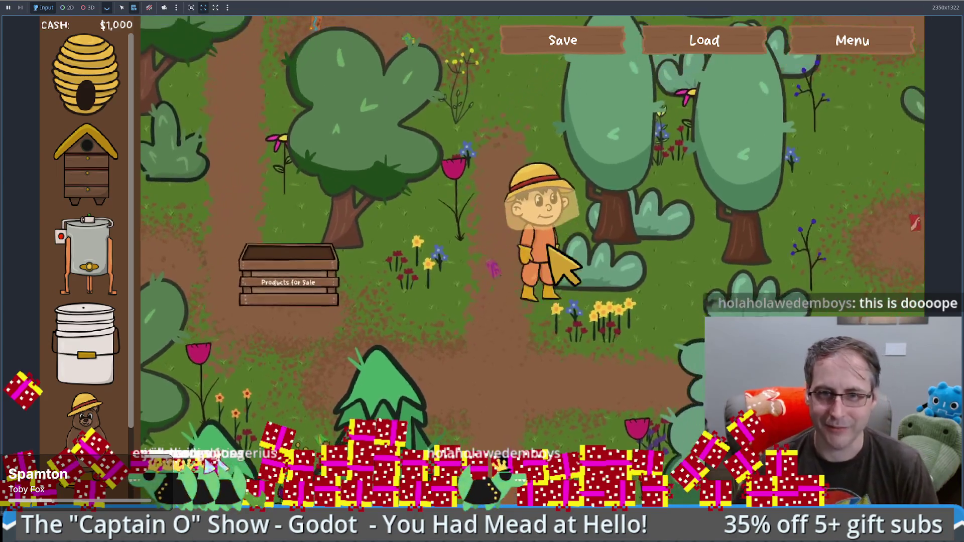
{"action": "key", "text": "Up"}
{"action": "key", "text": "Left"}
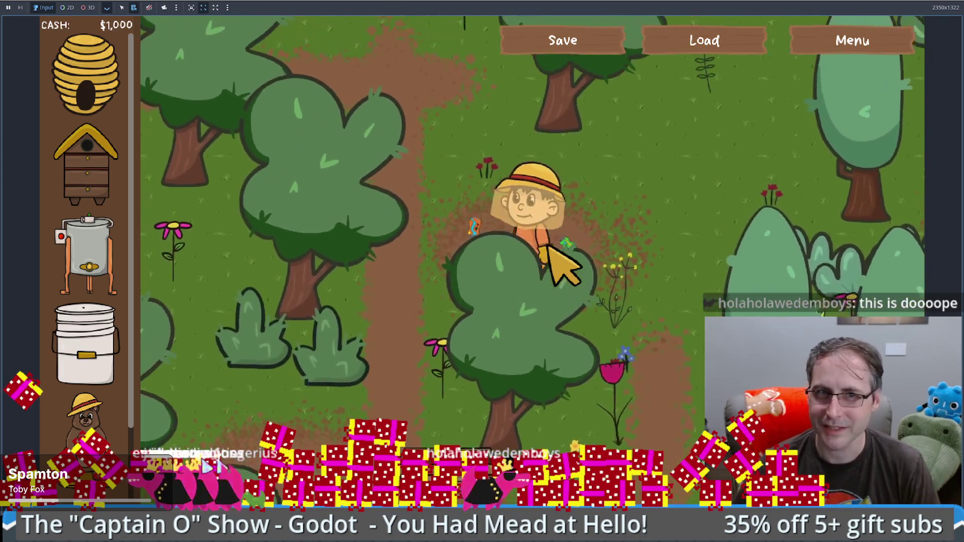
{"action": "key", "text": "Down"}
{"action": "key", "text": "Right"}
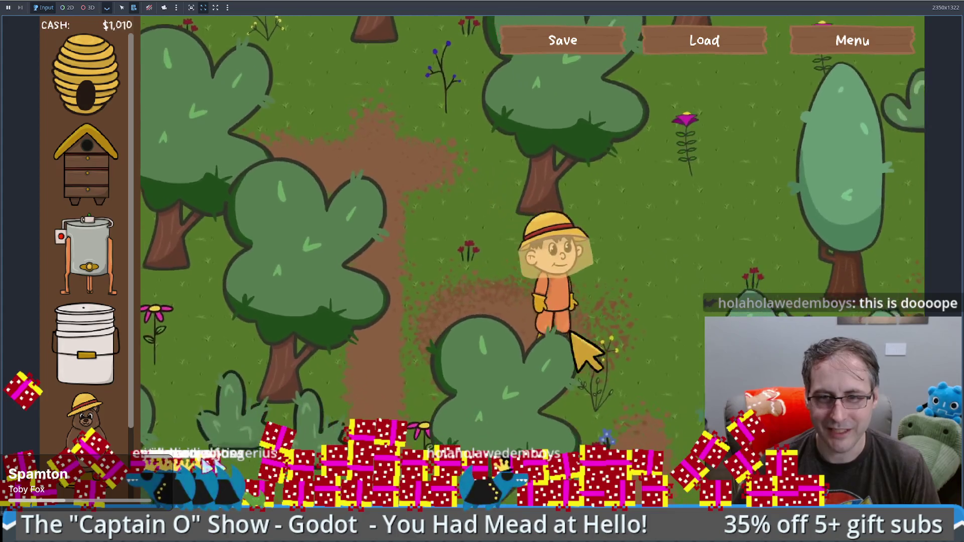
{"action": "key", "text": "Down"}
{"action": "key", "text": "Left"}
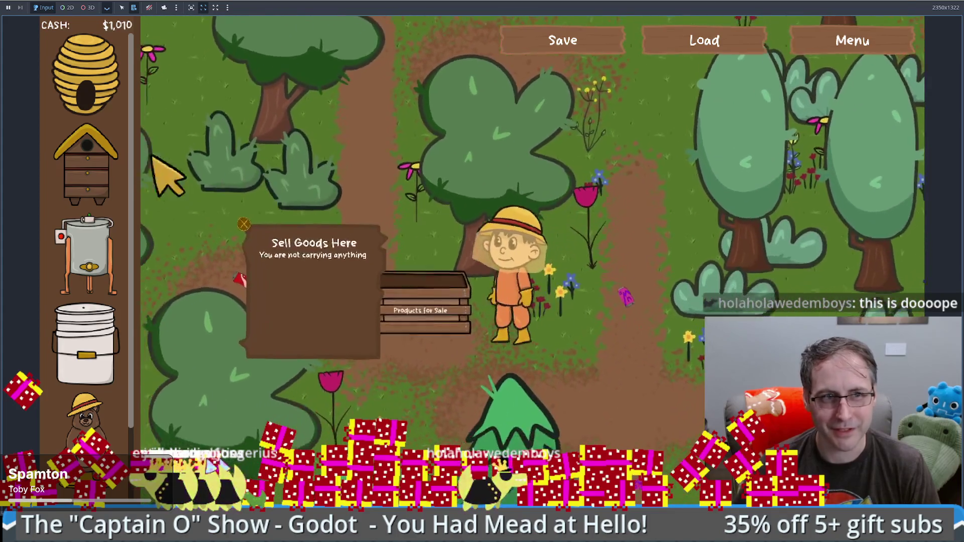
Place a man-made hive, try a natural hive, and set another man-made hive beside the beekeeper
{"action": "mouse_move", "coordinate": [152, 126]}
{"action": "mouse_move", "coordinate": [153, 140]}
{"action": "left_mouse_down"}
{"action": "mouse_move", "coordinate": [658, 382]}
{"action": "mouse_move", "coordinate": [668, 399]}
{"action": "left_mouse_up"}
{"action": "key", "text": "Down"}
{"action": "key", "text": "Left"}
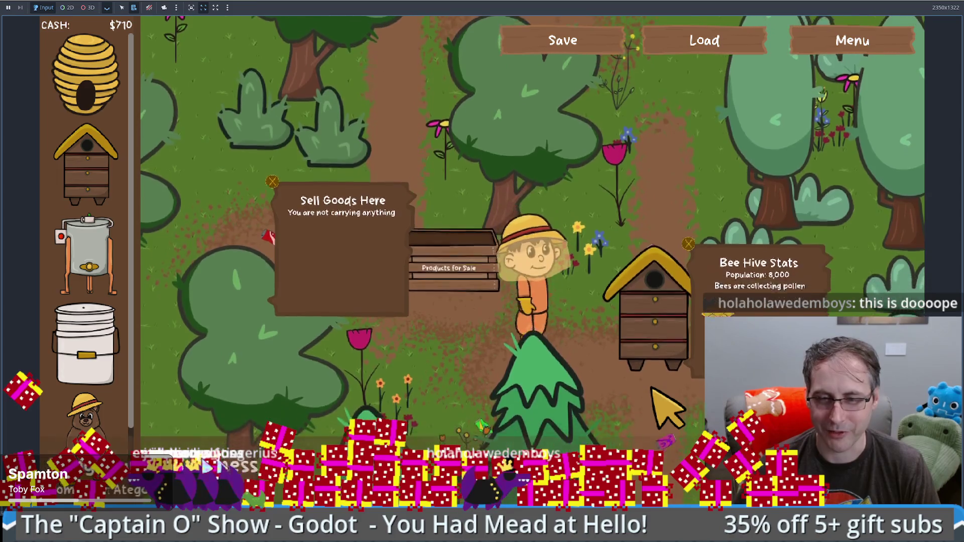
{"action": "key", "text": "Right"}
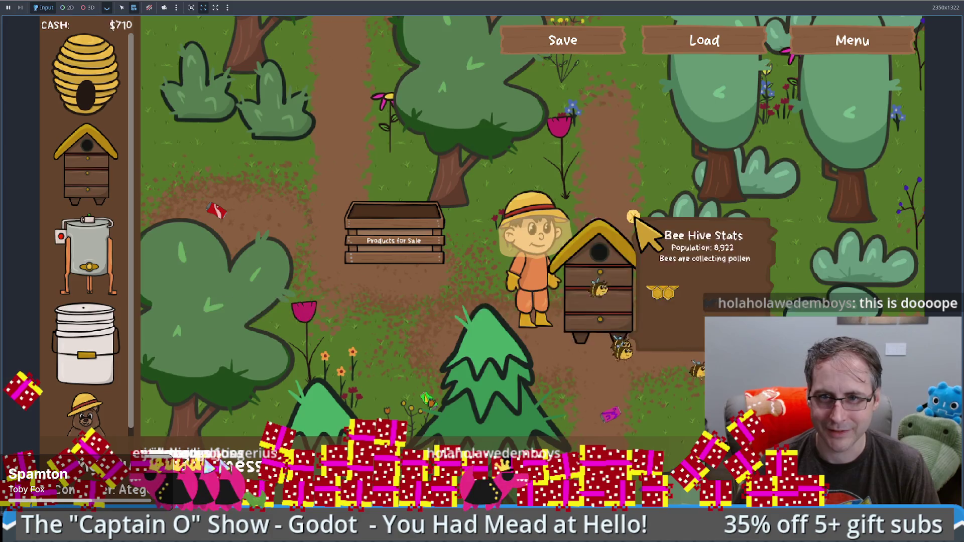
{"action": "left_click_drag", "start_coordinate": [85, 75], "coordinate": [485, 296]}
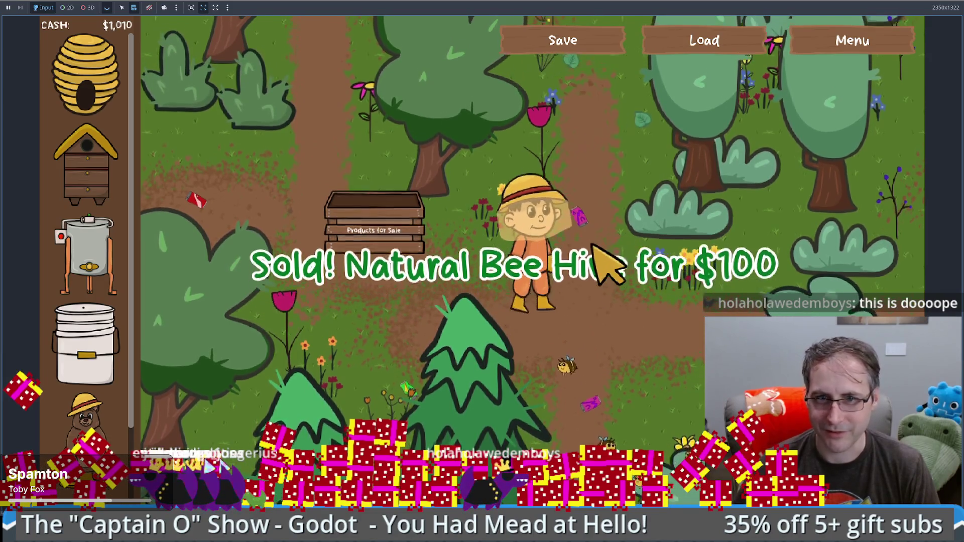
{"action": "mouse_move", "coordinate": [87, 166]}
{"action": "left_mouse_down"}
{"action": "mouse_move", "coordinate": [151, 201]}
{"action": "mouse_move", "coordinate": [626, 369]}
{"action": "left_mouse_up"}
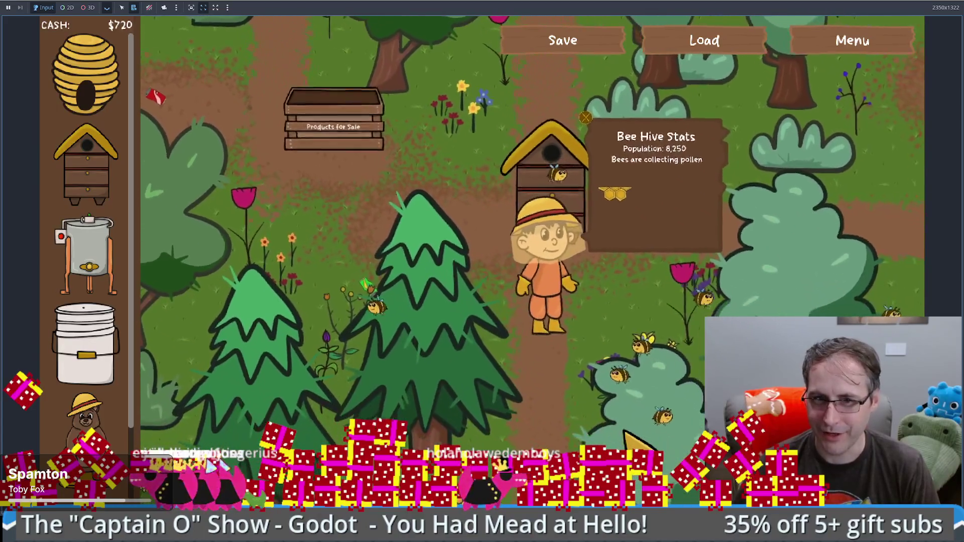
Load the saved game, sell a honeycomb, and collect the bucket's mead
{"action": "left_click", "coordinate": [717, 42]}
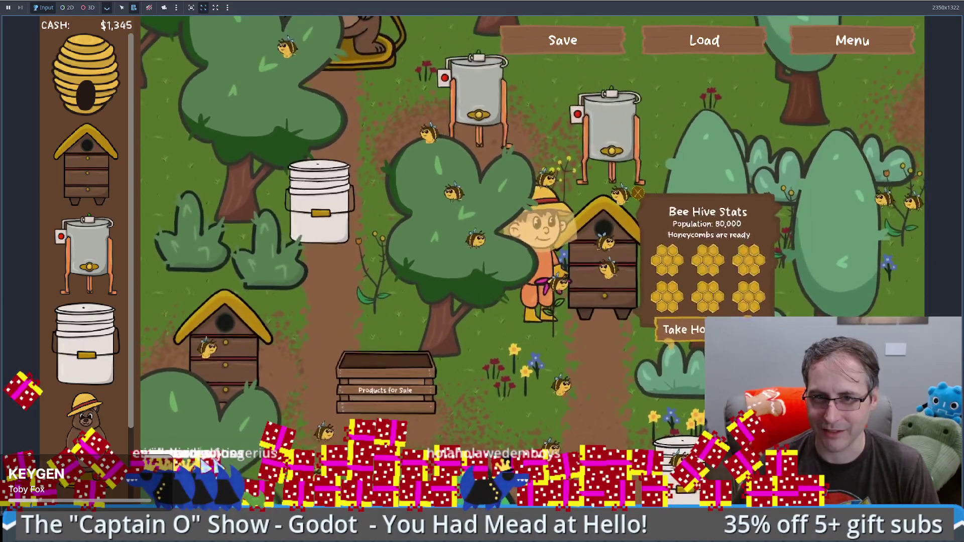
{"action": "left_click_drag", "start_coordinate": [748, 296], "coordinate": [559, 265]}
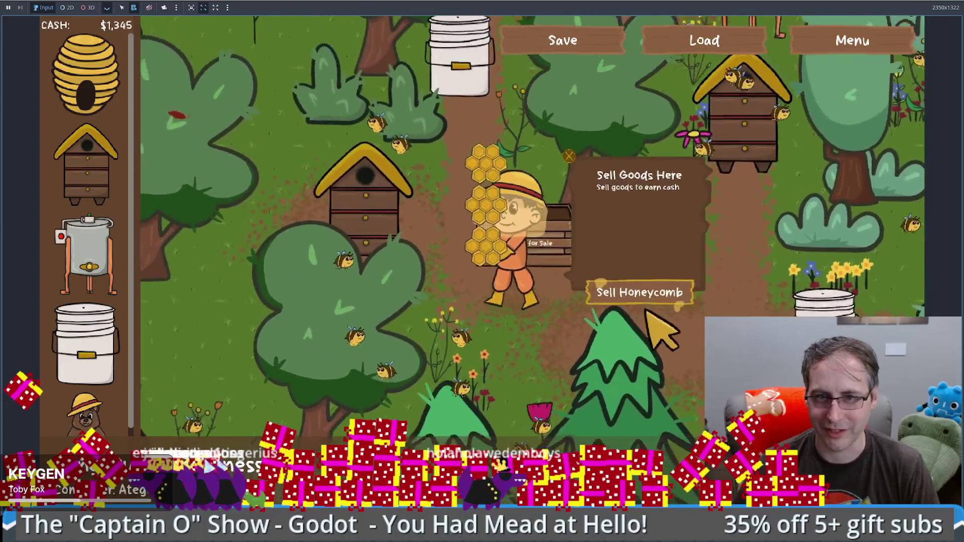
{"action": "left_click", "coordinate": [653, 311]}
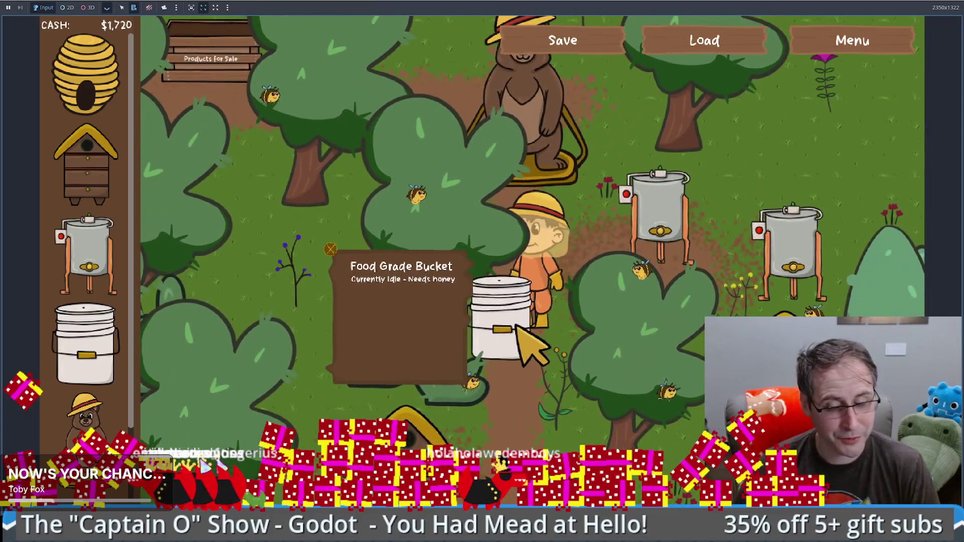
{"action": "left_click", "coordinate": [516, 326]}
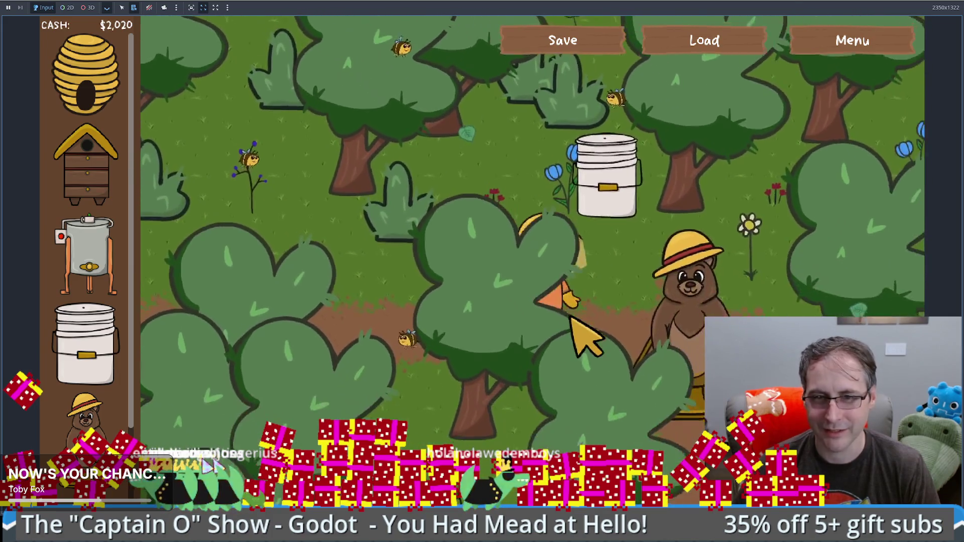
{"action": "key", "text": "Down"}
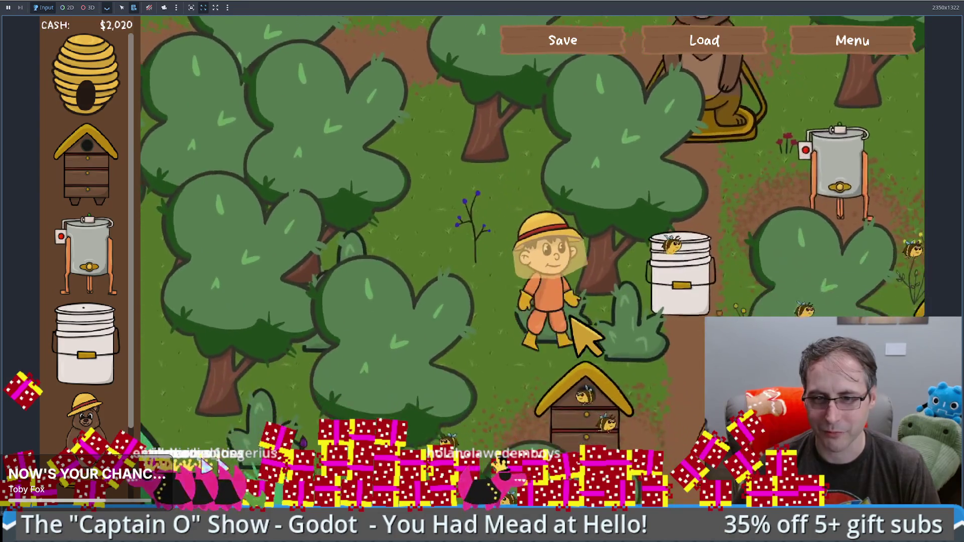
Walk the beekeeper down to the next hive and take its honeycombs
{"action": "key", "text": "Down"}
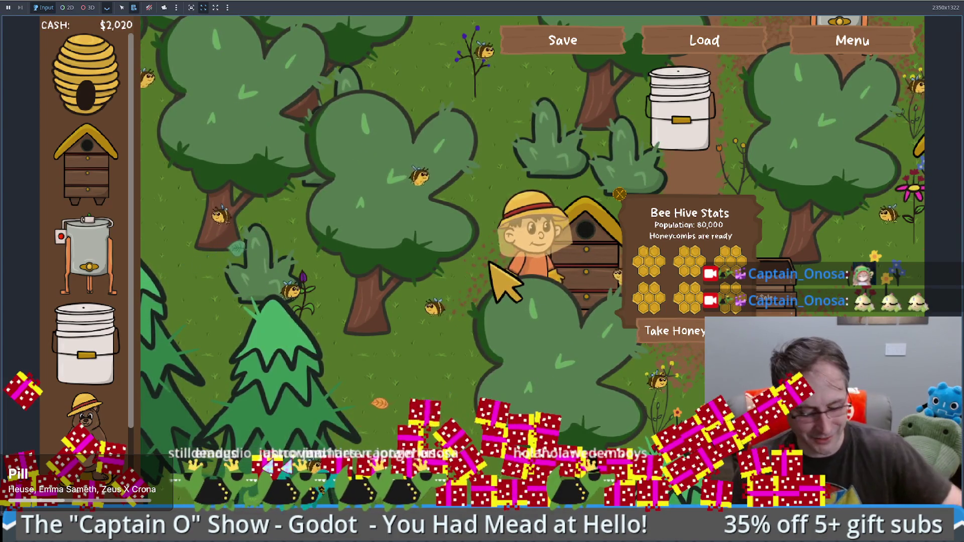
{"action": "left_click", "coordinate": [698, 350]}
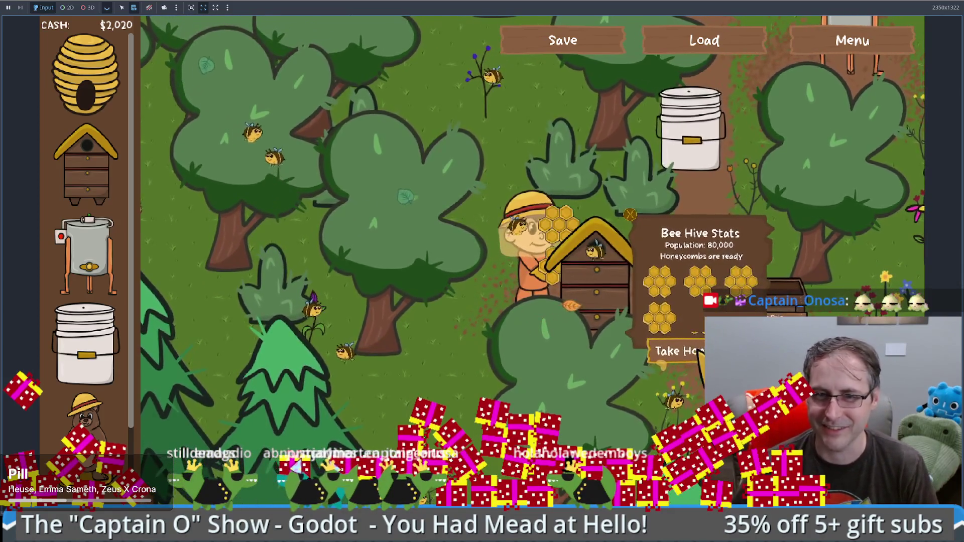
Walk the beekeeper to the honey extractor and load the honeycombs into it
{"action": "key", "text": "w"}
{"action": "key", "text": "d"}
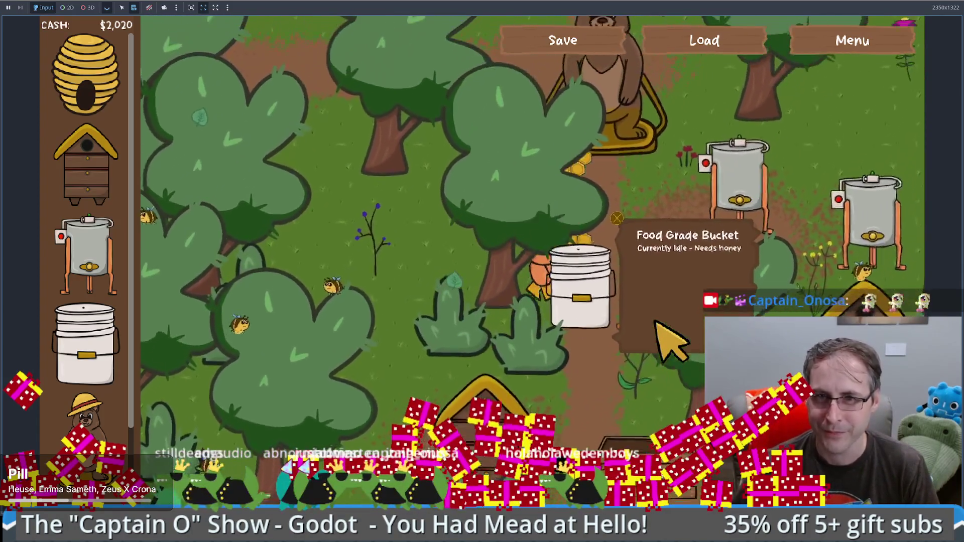
{"action": "key", "text": "d"}
{"action": "left_click", "coordinate": [676, 354]}
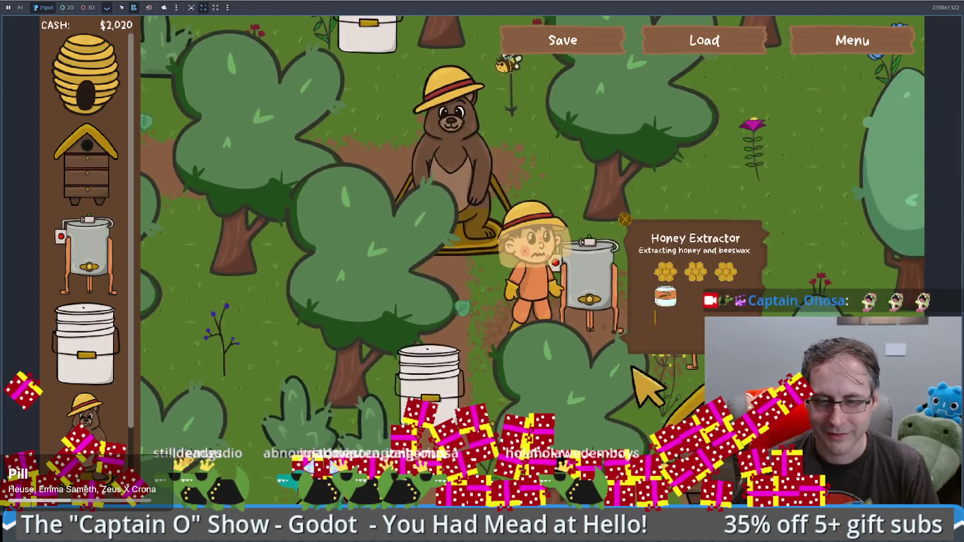
Walk the beekeeper over to the Products for Sale stand and return to the Godot editor
{"action": "key", "text": "s"}
{"action": "key", "text": "a"}
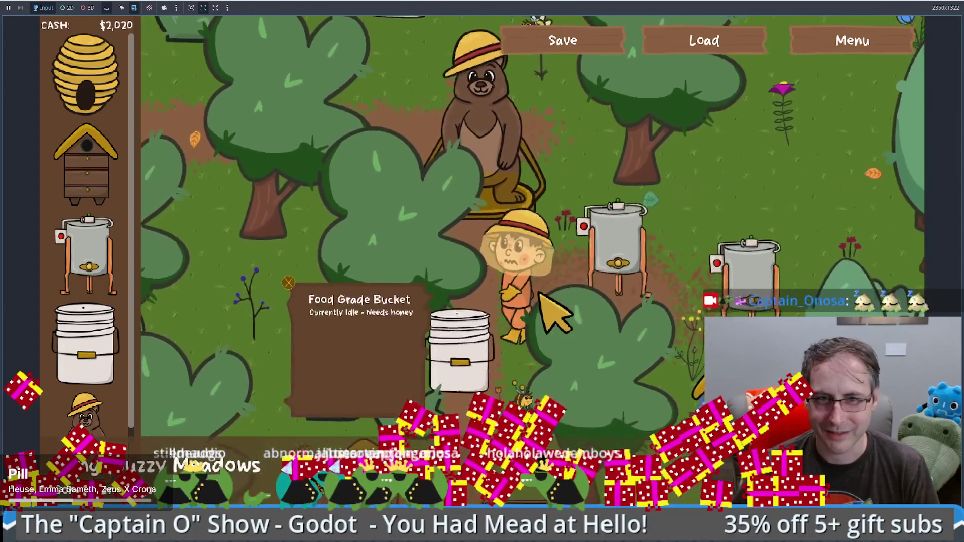
{"action": "key", "text": "s"}
{"action": "key", "text": "a"}
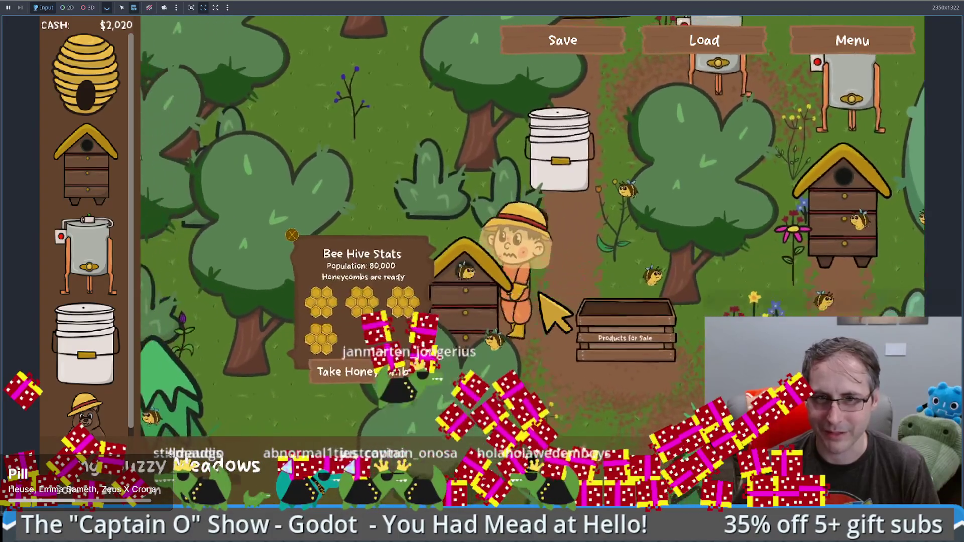
{"action": "key", "text": "d"}
{"action": "key", "text": "s"}
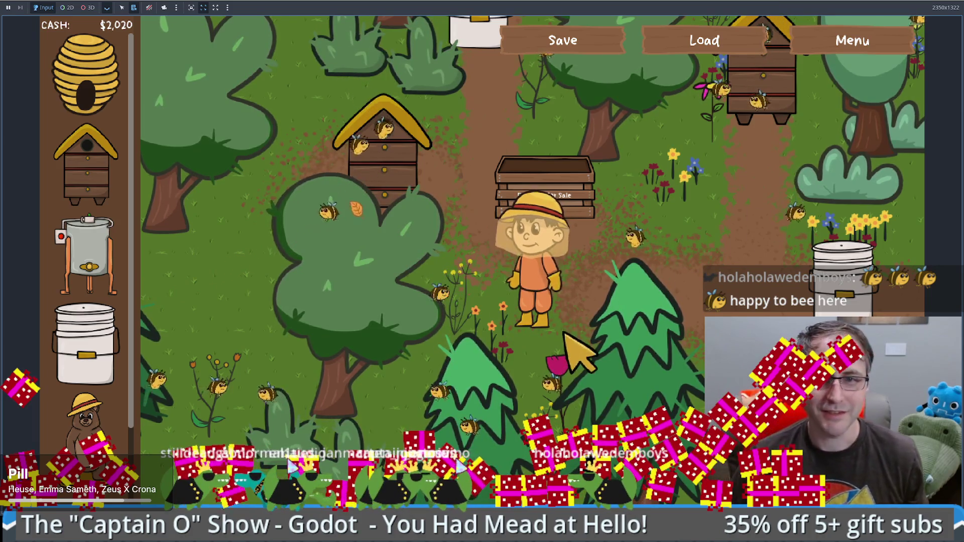
{"action": "left_click", "coordinate": [155, 493]}
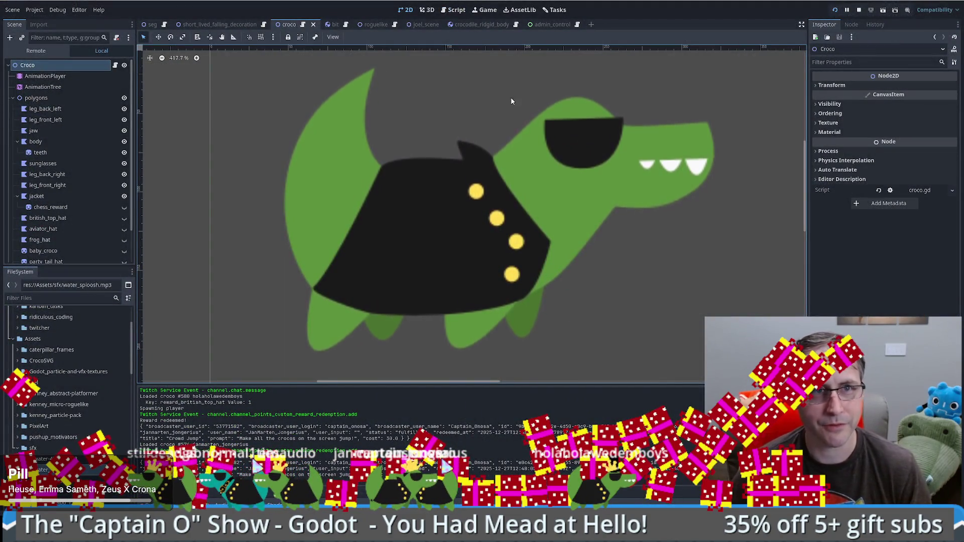
Switch to the seg scene with the water area and fish
{"action": "left_click", "coordinate": [148, 24]}
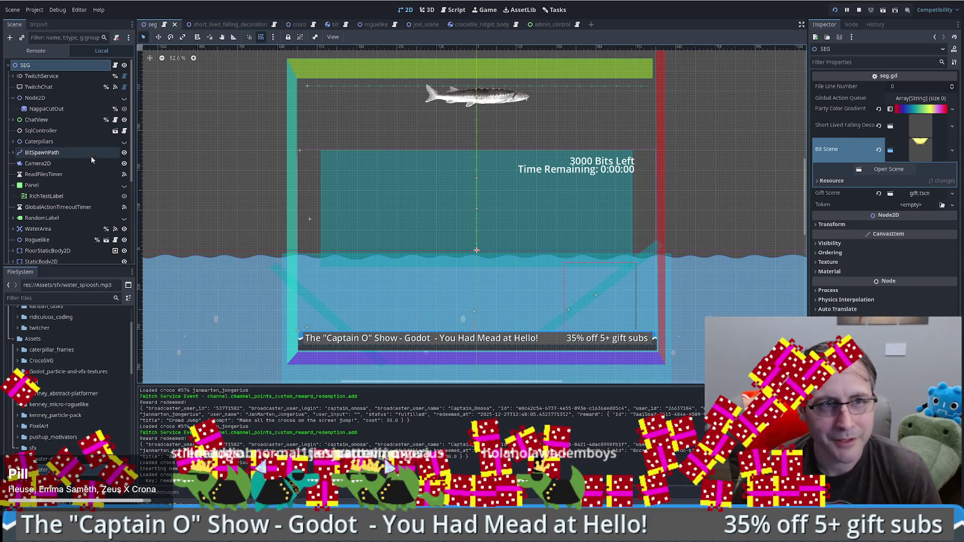
{"action": "left_click", "coordinate": [647, 255]}
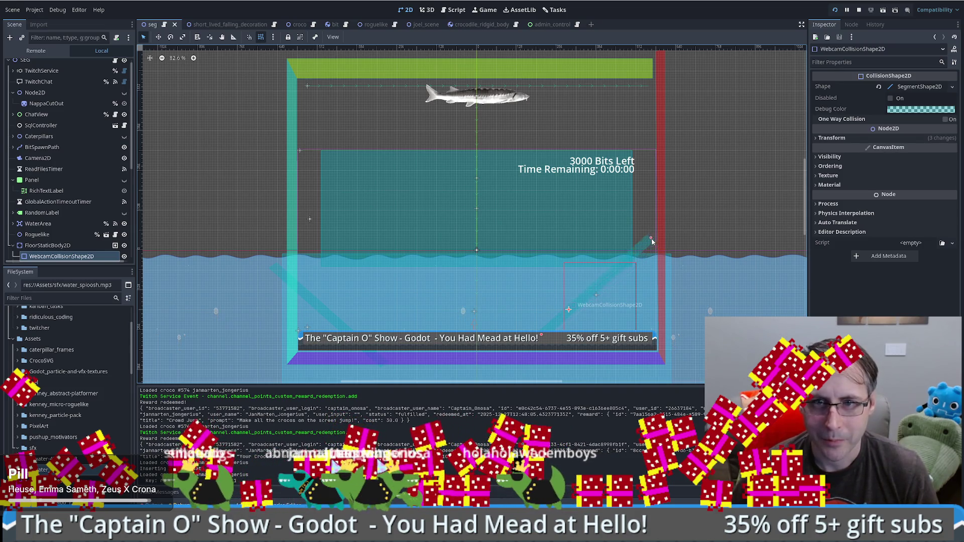
{"action": "left_click_drag", "start_coordinate": [634, 225], "coordinate": [624, 220]}
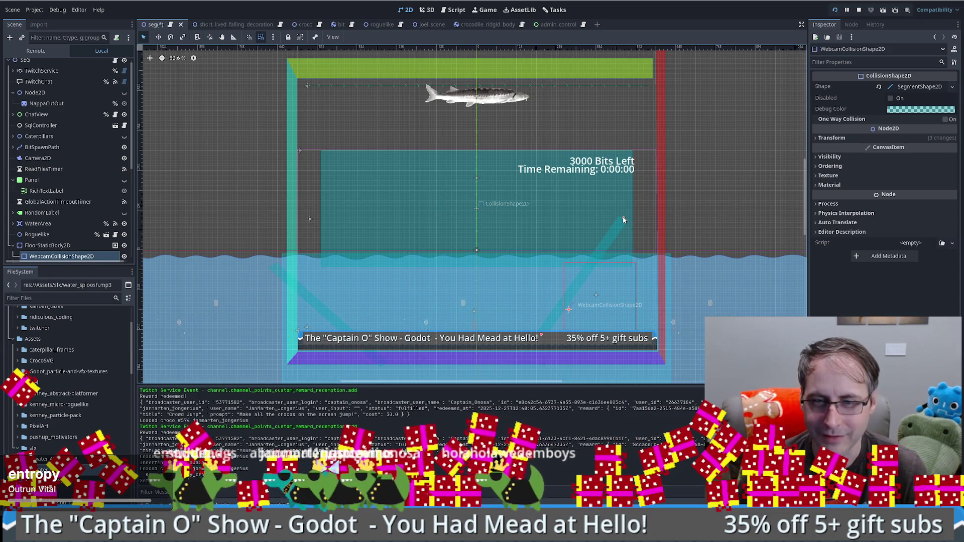
{"action": "key", "text": "ctrl+z"}
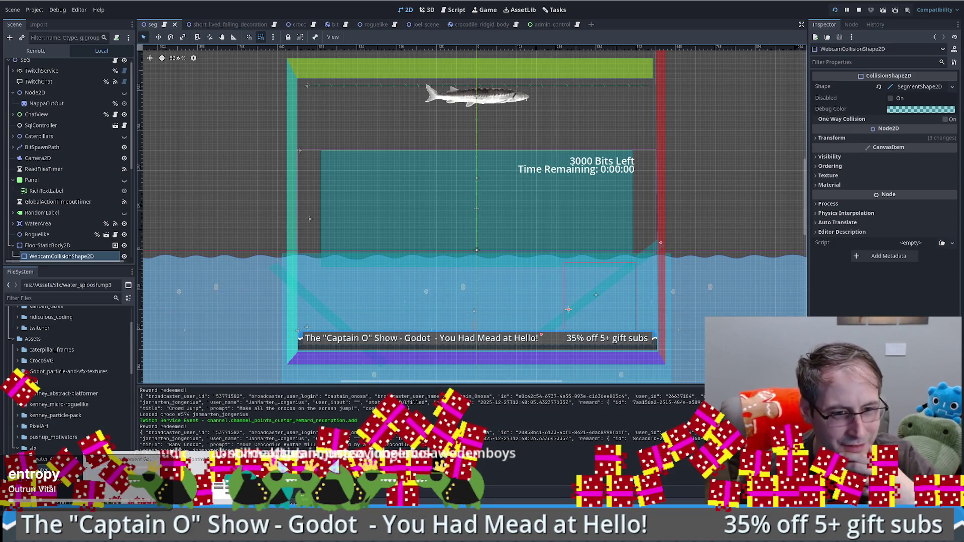
{"action": "left_click", "coordinate": [145, 496]}
{"action": "left_click", "coordinate": [144, 497]}
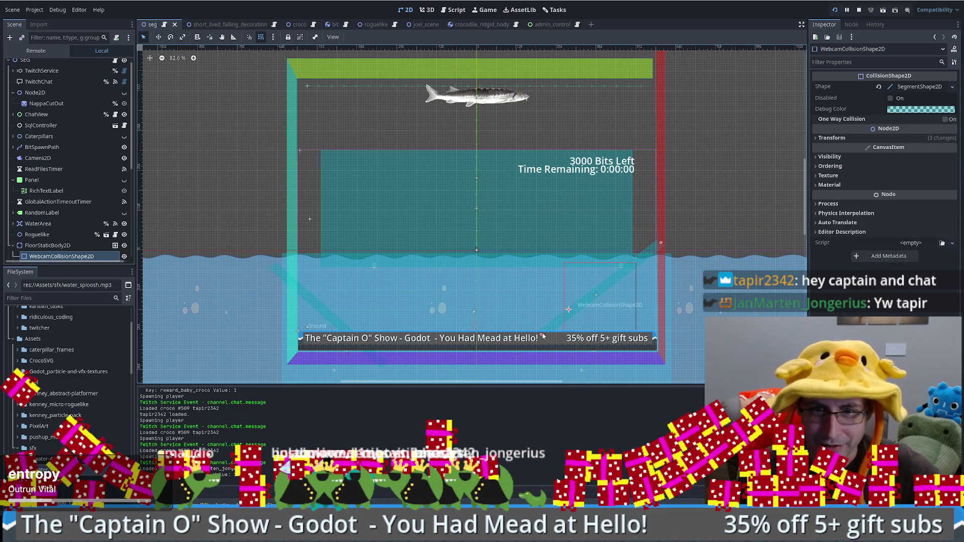
{"action": "left_click_drag", "start_coordinate": [536, 337], "coordinate": [532, 332]}
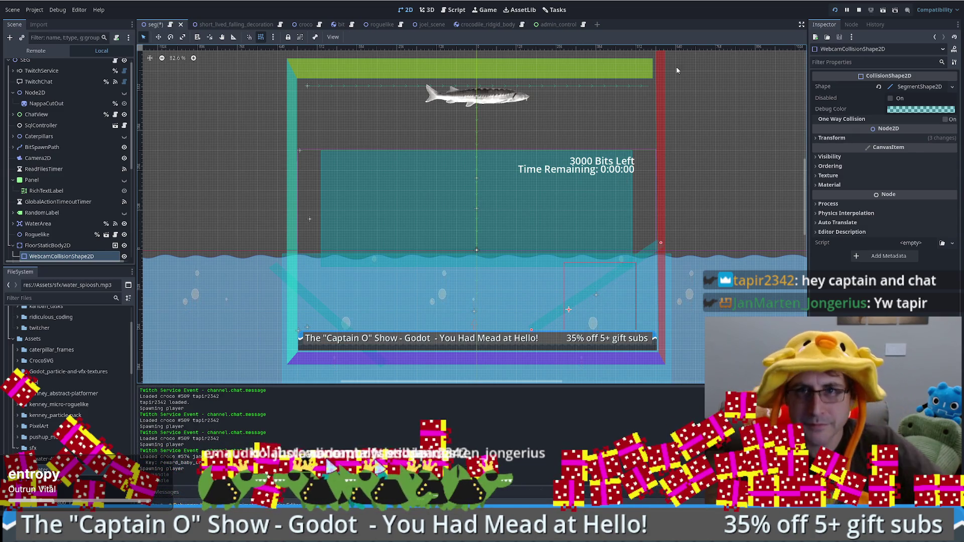
{"action": "key", "text": "ctrl+z"}
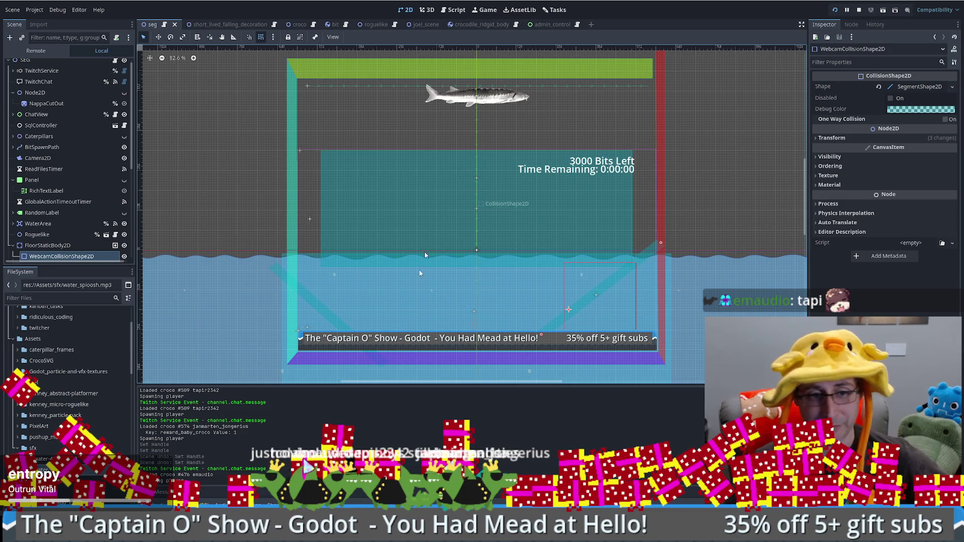
Back in the game, place a Human Made Bee Hive on the map and check its stats
{"action": "key", "text": "F5"}
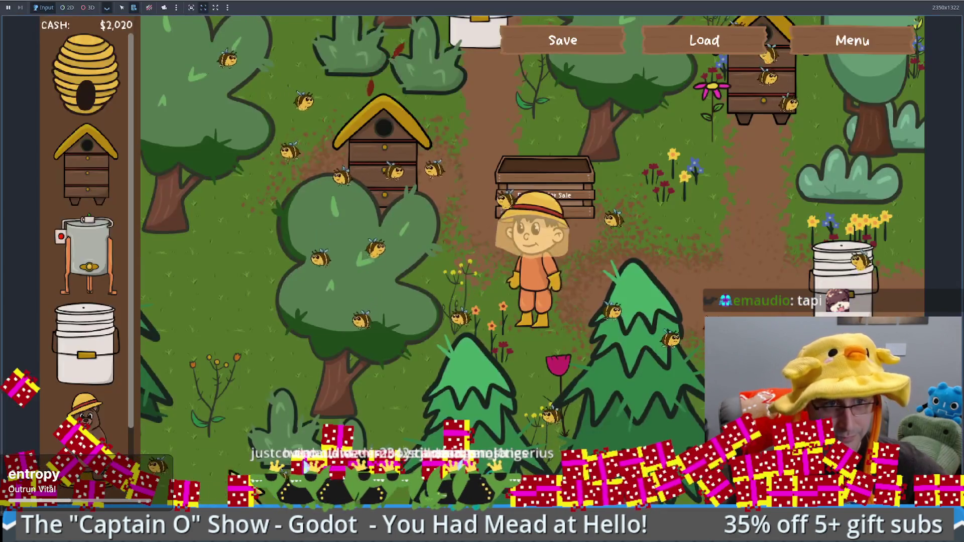
{"action": "mouse_move", "coordinate": [93, 169]}
{"action": "left_mouse_down"}
{"action": "mouse_move", "coordinate": [336, 362]}
{"action": "mouse_move", "coordinate": [593, 262]}
{"action": "mouse_move", "coordinate": [714, 271]}
{"action": "left_mouse_up"}
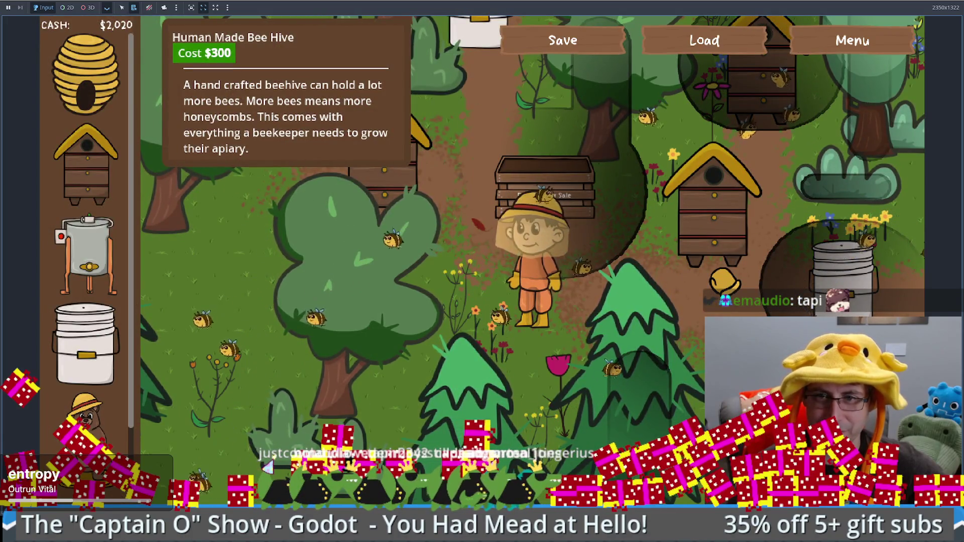
{"action": "left_click", "coordinate": [713, 271]}
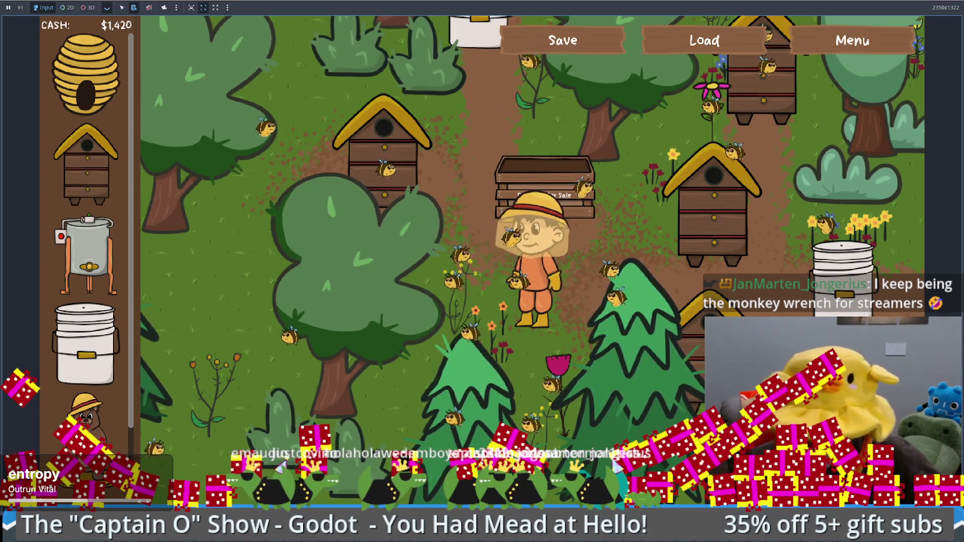
{"action": "left_click", "coordinate": [376, 191]}
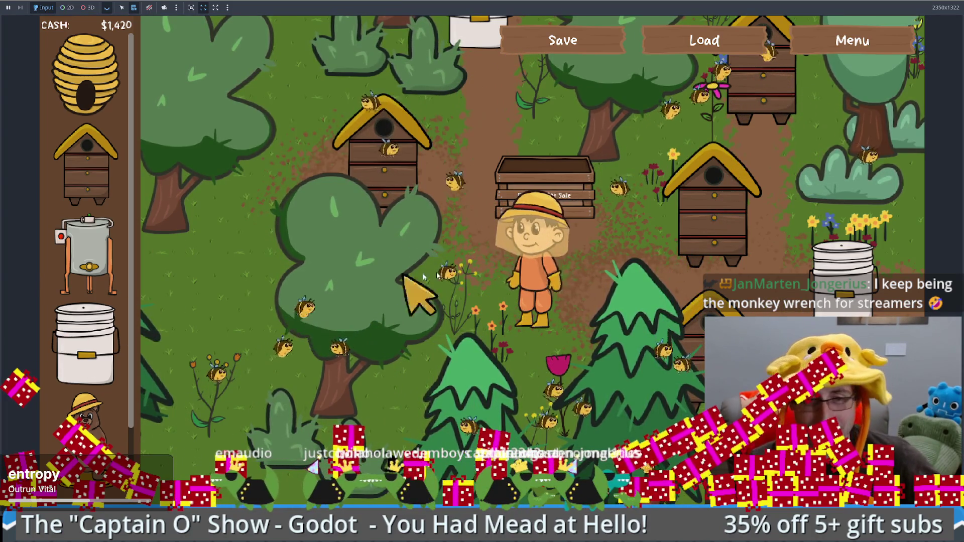
Walk the beekeeper around, place a Natural Bee Hive, and sell it back for $100
{"action": "left_click", "coordinate": [492, 264]}
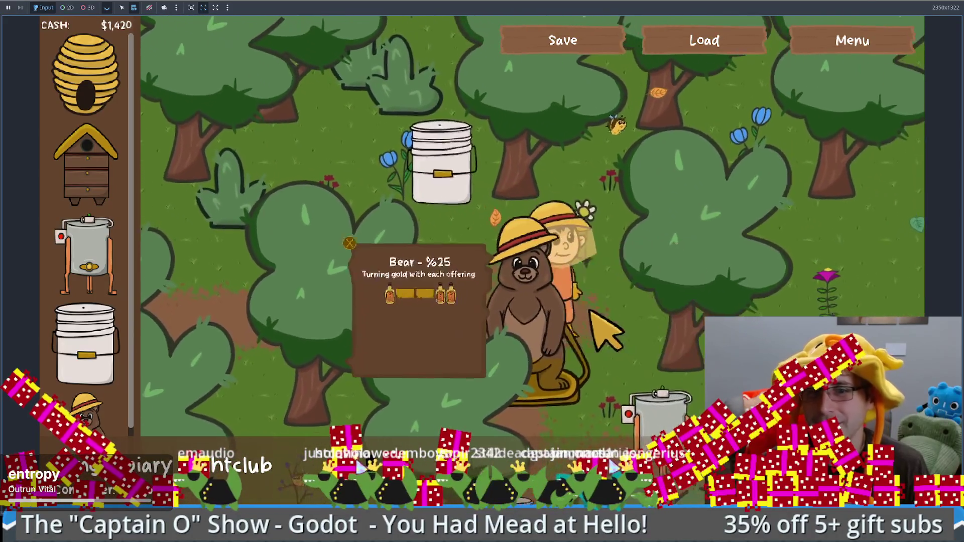
{"action": "left_click", "coordinate": [569, 312]}
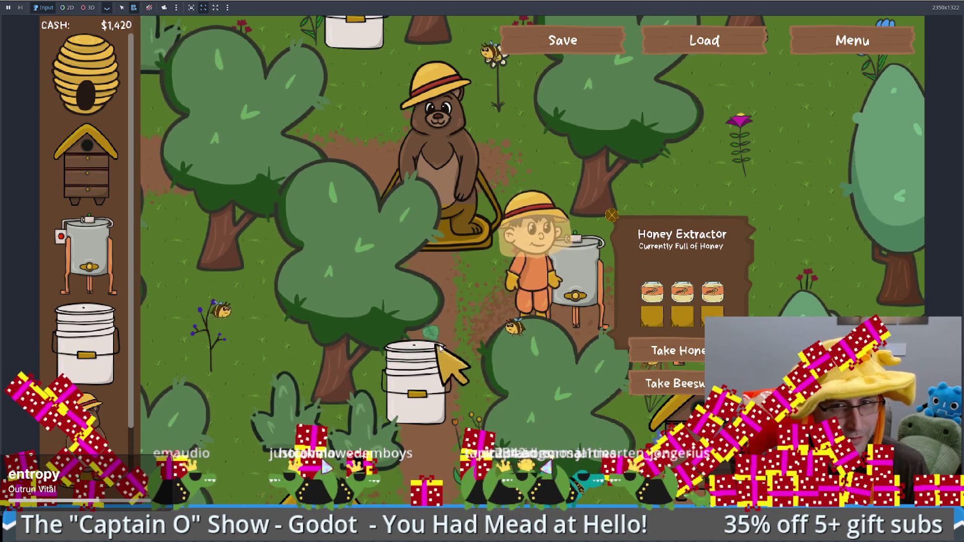
{"action": "left_click", "coordinate": [86, 75]}
{"action": "left_click", "coordinate": [759, 151]}
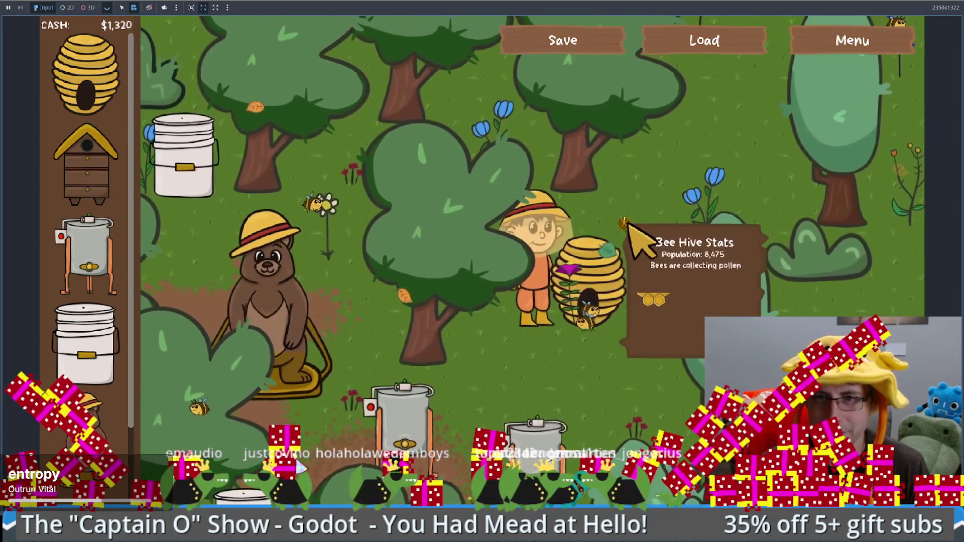
{"action": "left_click", "coordinate": [622, 223]}
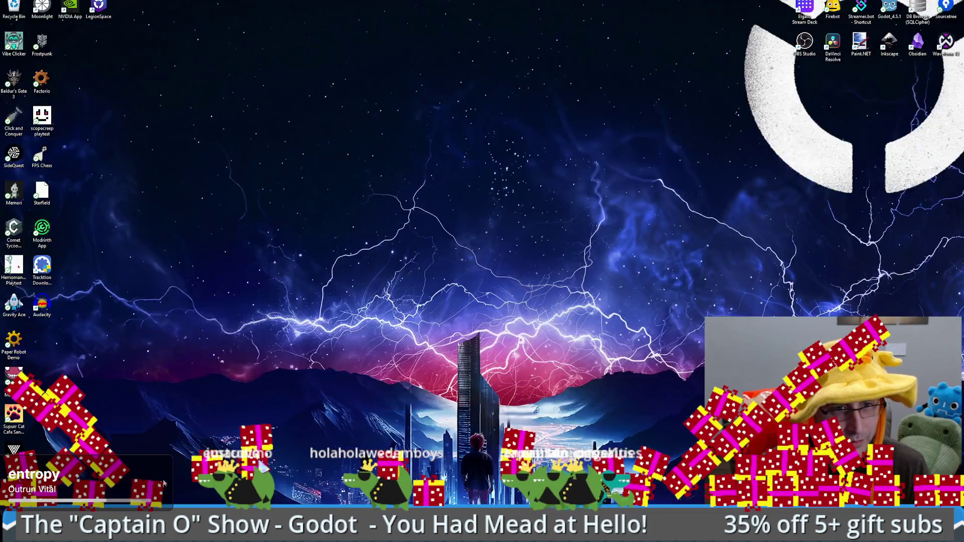
Alt+Tab back to the Godot editor showing the seg scene
{"action": "key", "text": "alt+Tab"}
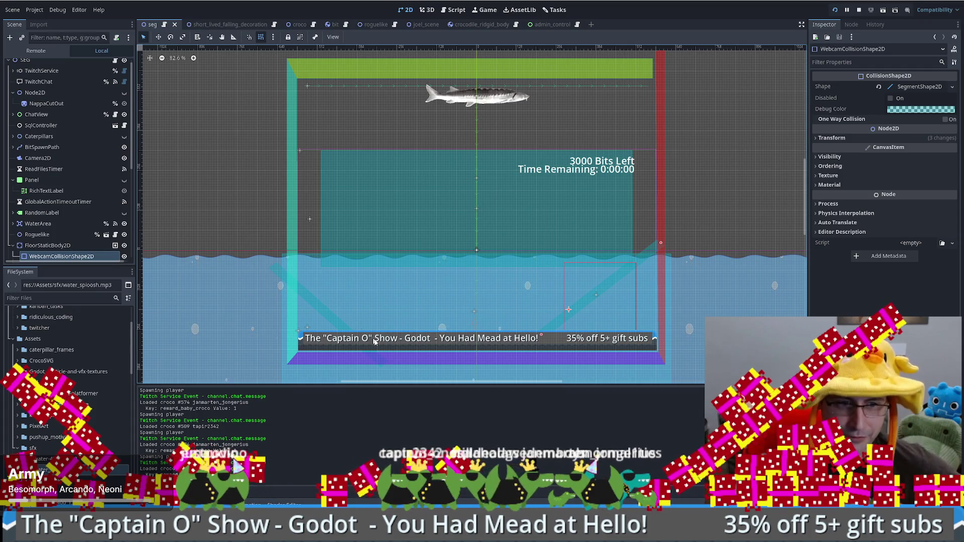
Run the bee game project with F5 in the embedded Game view
{"action": "key", "text": "F5"}
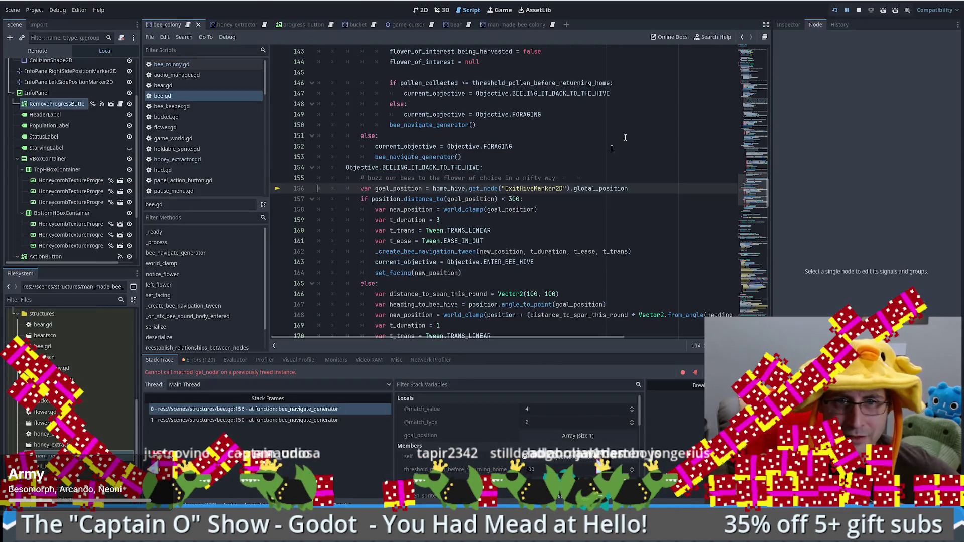
{"action": "left_click_drag", "start_coordinate": [629, 188], "coordinate": [269, 190]}
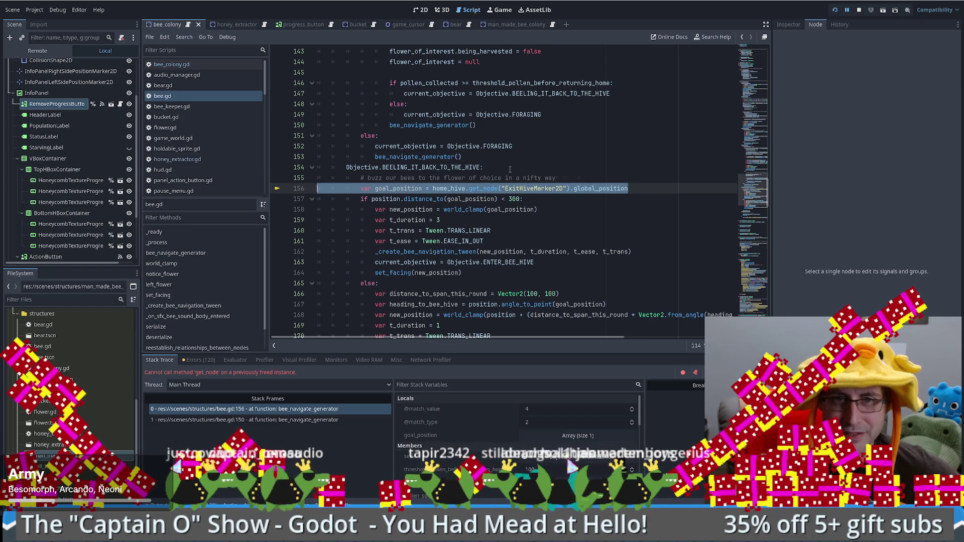
{"action": "double_click", "coordinate": [449, 188]}
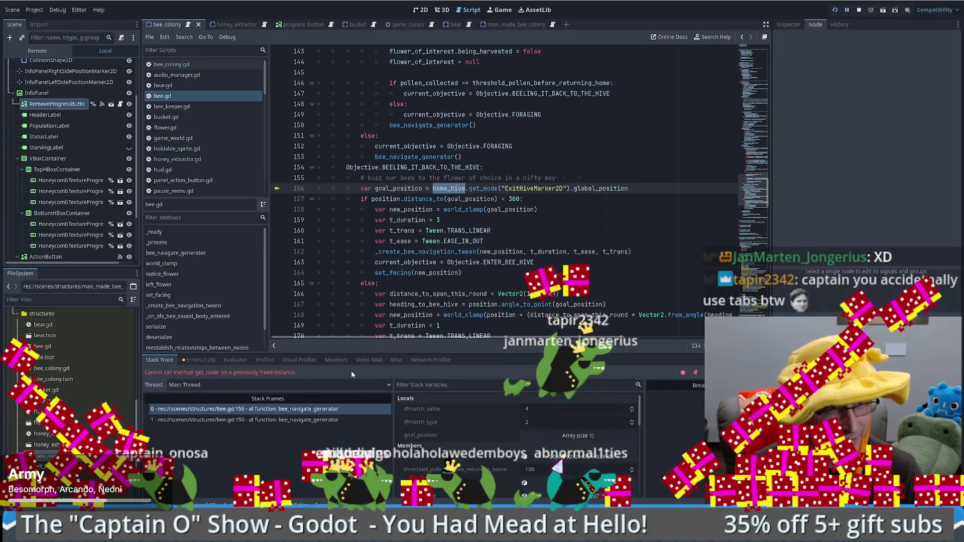
{"action": "mouse_move", "coordinate": [470, 247]}
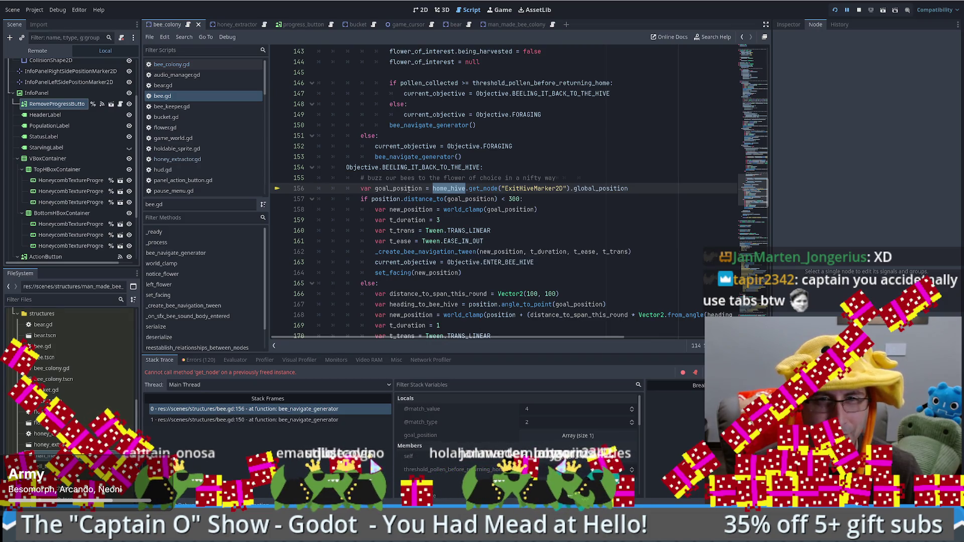
{"action": "mouse_move", "coordinate": [409, 190]}
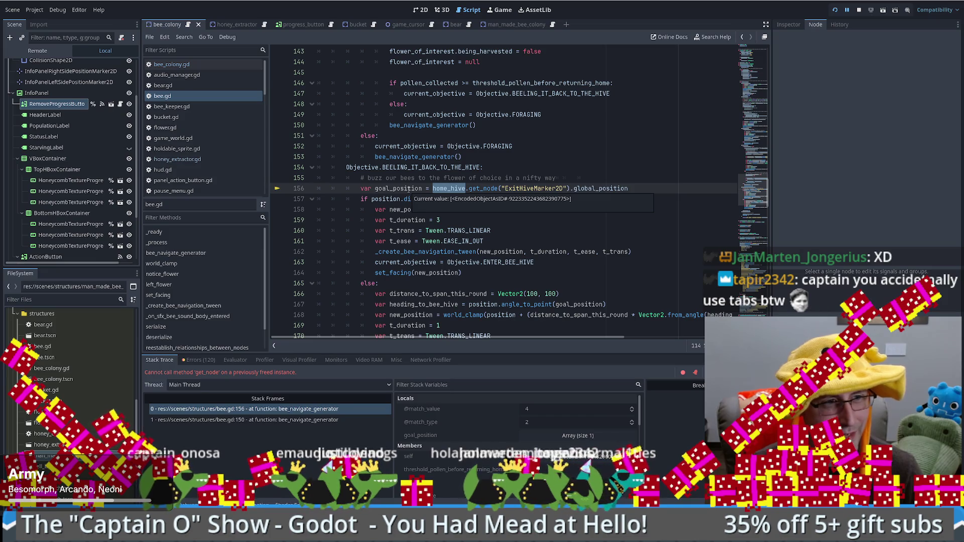
{"action": "left_click", "coordinate": [408, 189]}
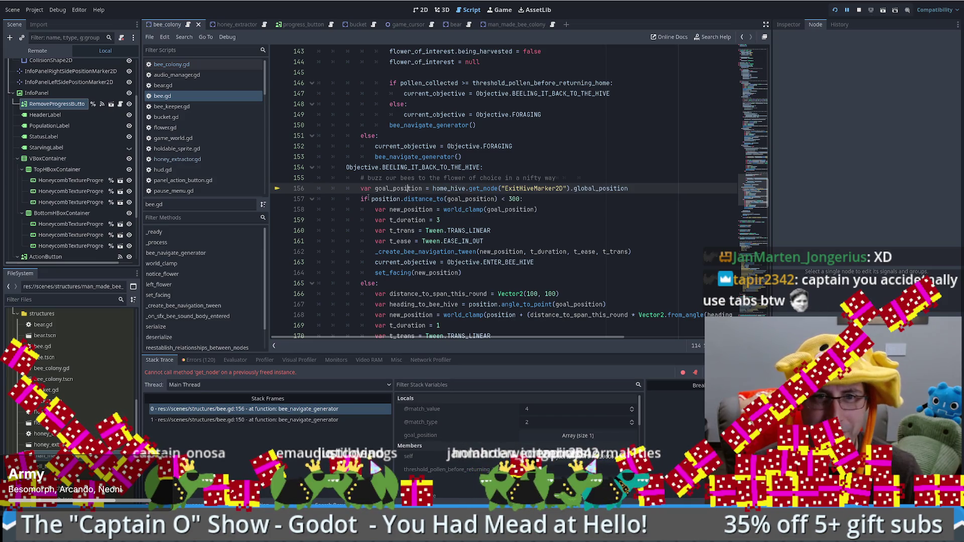
{"action": "mouse_move", "coordinate": [363, 189]}
{"action": "left_mouse_down"}
{"action": "mouse_move", "coordinate": [316, 189]}
{"action": "mouse_move", "coordinate": [392, 190]}
{"action": "mouse_move", "coordinate": [322, 189]}
{"action": "mouse_move", "coordinate": [356, 186]}
{"action": "left_mouse_up"}
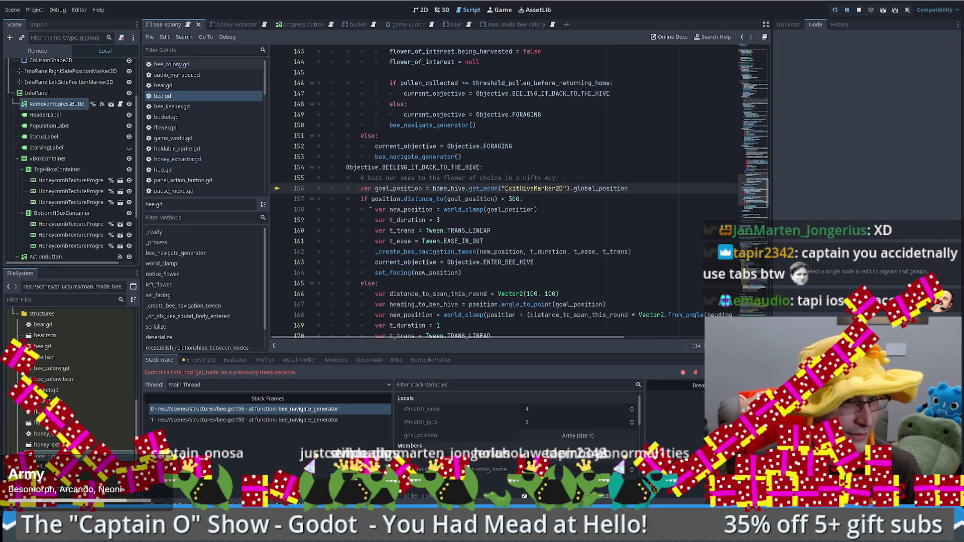
Outdent and re-indent line 156, revert to the saved state, then delete line 155's trailing space
{"action": "key", "text": "BackSpace"}
{"action": "key", "text": "Tab"}
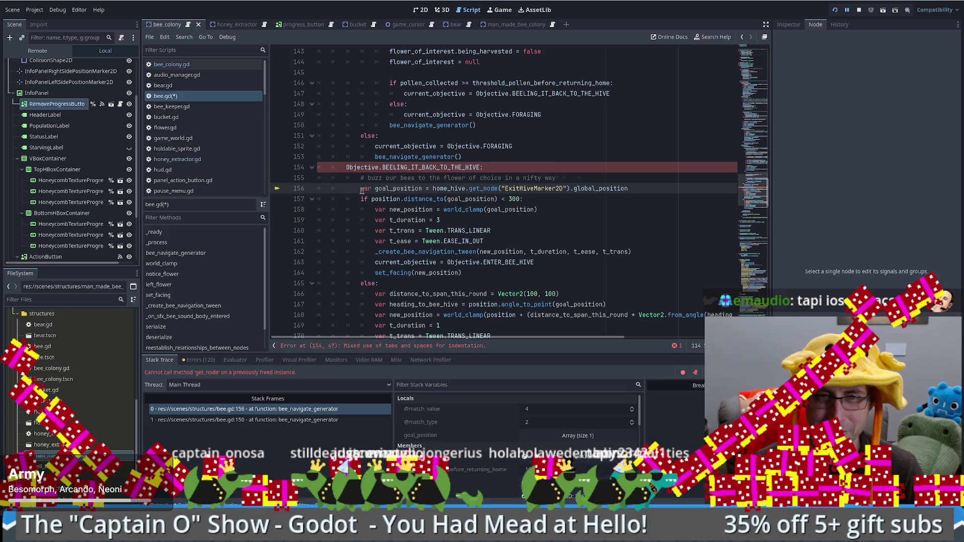
{"action": "mouse_move", "coordinate": [485, 168]}
{"action": "left_mouse_down"}
{"action": "mouse_move", "coordinate": [597, 190]}
{"action": "mouse_move", "coordinate": [680, 191]}
{"action": "left_mouse_up"}
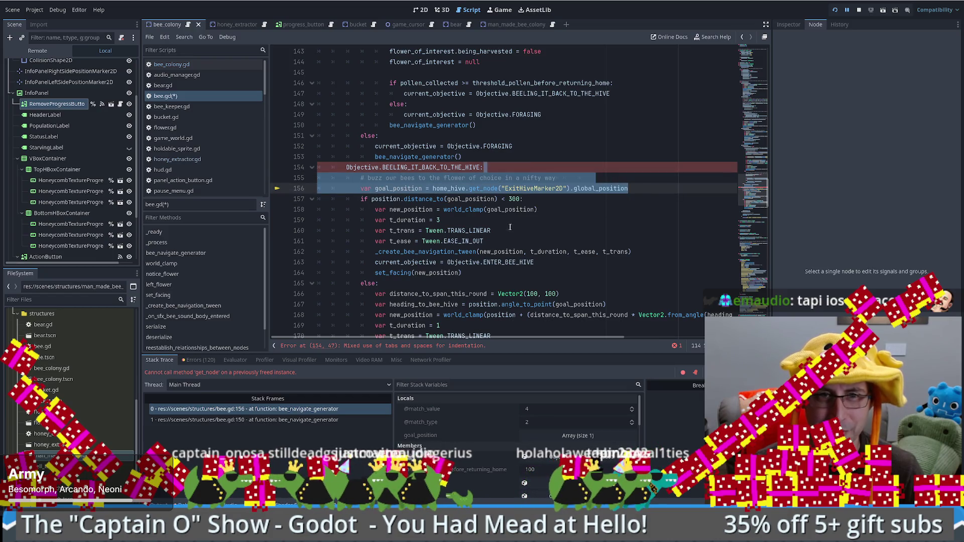
{"action": "key", "text": "ctrl+s"}
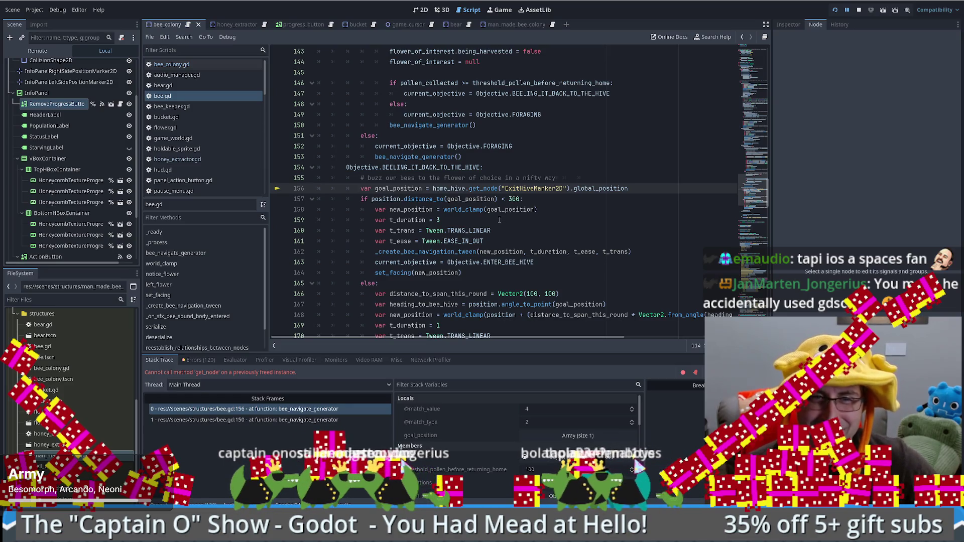
{"action": "left_click", "coordinate": [608, 177]}
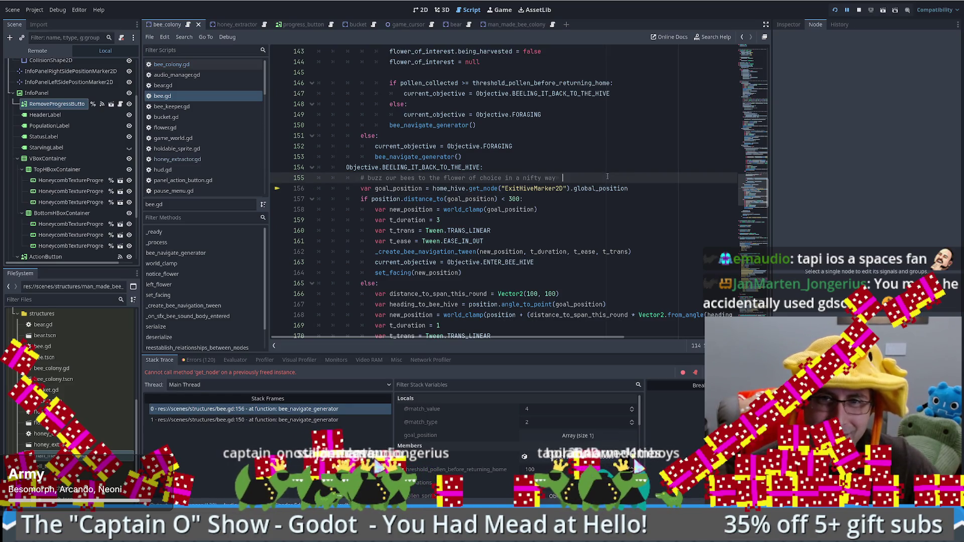
{"action": "key", "text": "BackSpace"}
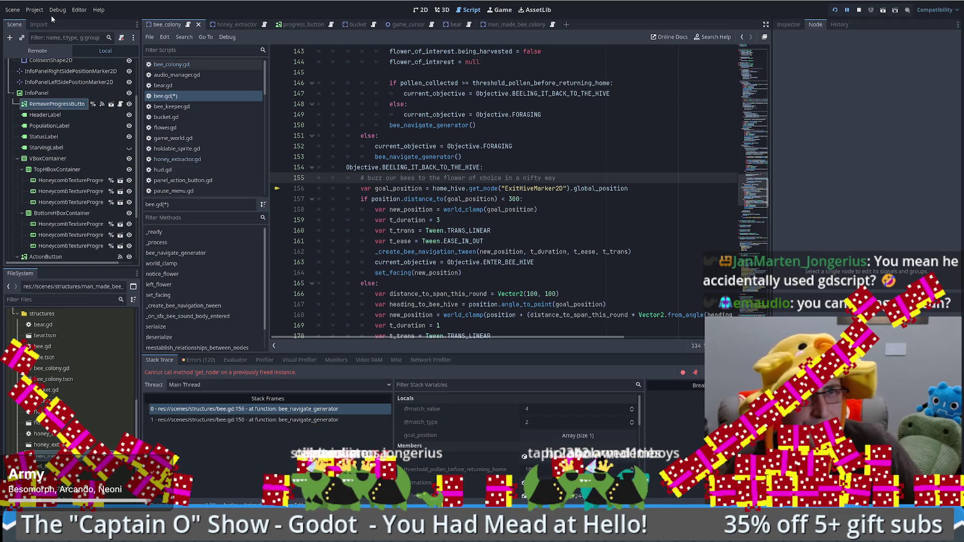
Open Project Settings on the General tab and filter the settings by 'tab'
{"action": "left_click", "coordinate": [82, 12]}
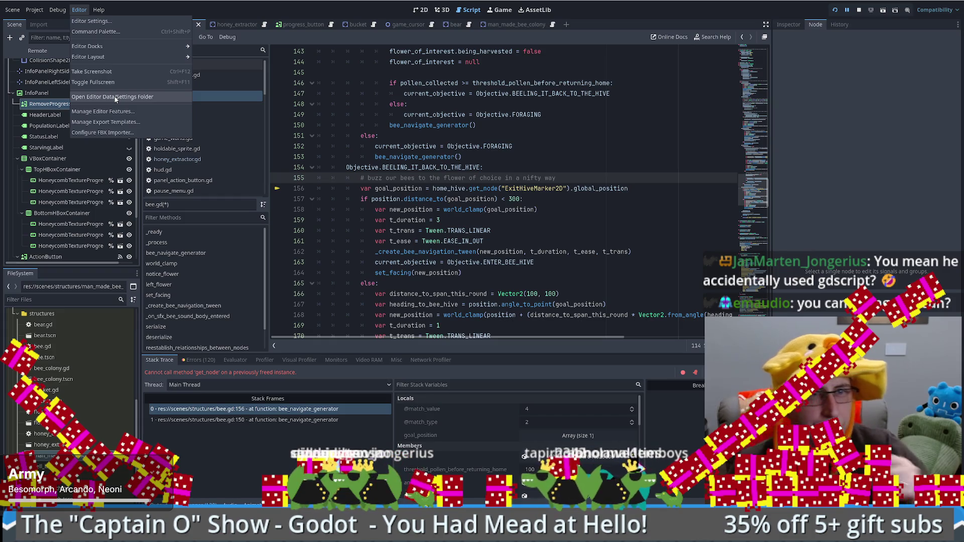
{"action": "left_click", "coordinate": [34, 9]}
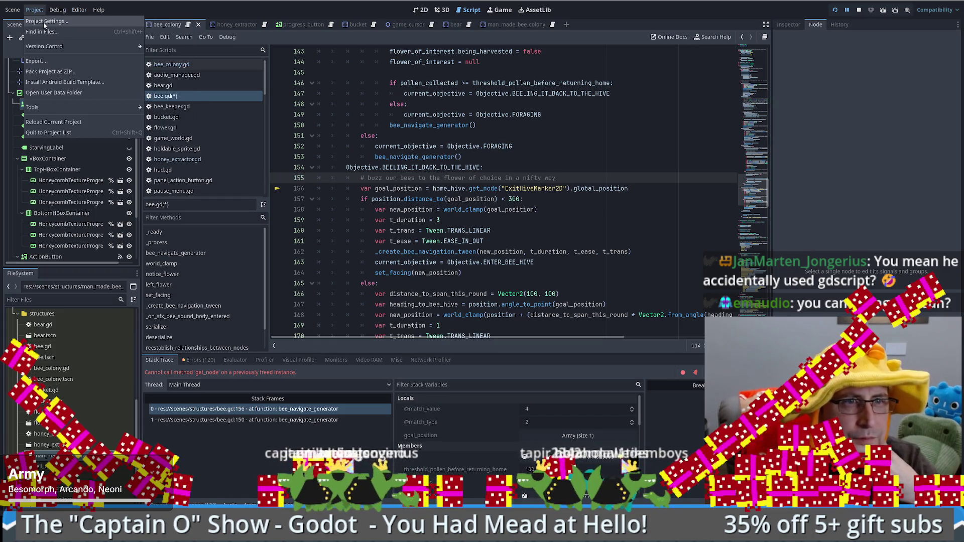
{"action": "key", "text": "Escape"}
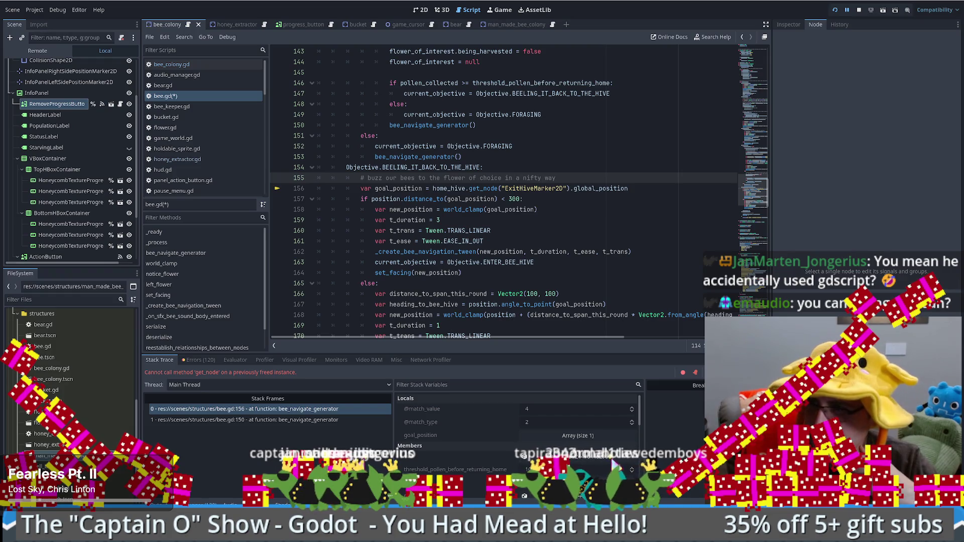
{"action": "left_click_drag", "start_coordinate": [301, 115], "coordinate": [322, 115]}
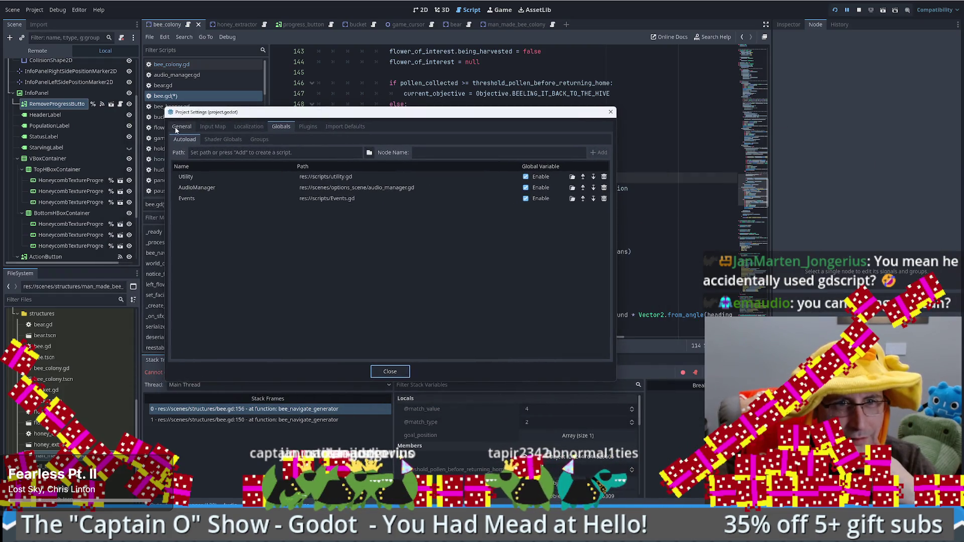
{"action": "left_click", "coordinate": [182, 126]}
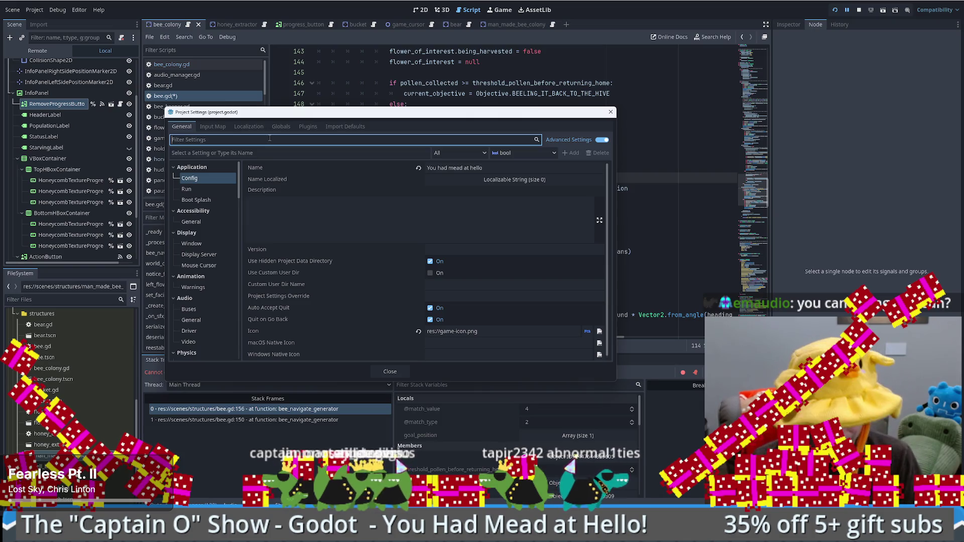
{"action": "type", "text": "tab"}
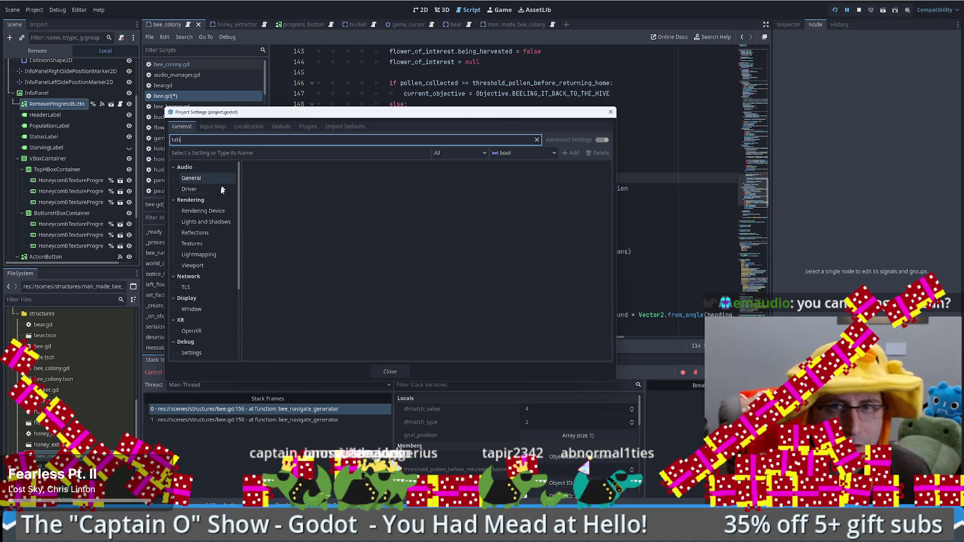
Browse the Audio General, Audio Driver, Debug, GDScript and Shapes setting categories
{"action": "left_click", "coordinate": [196, 179]}
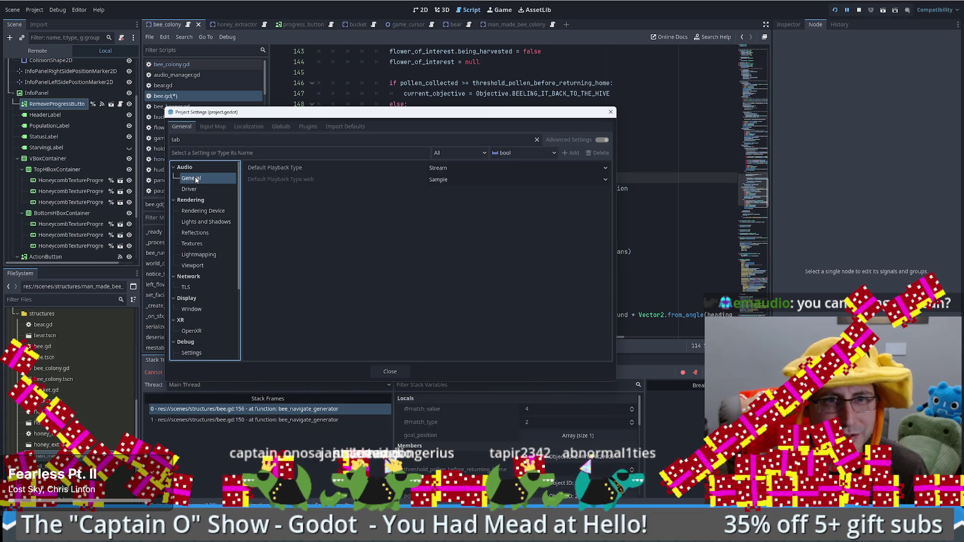
{"action": "left_click", "coordinate": [199, 190]}
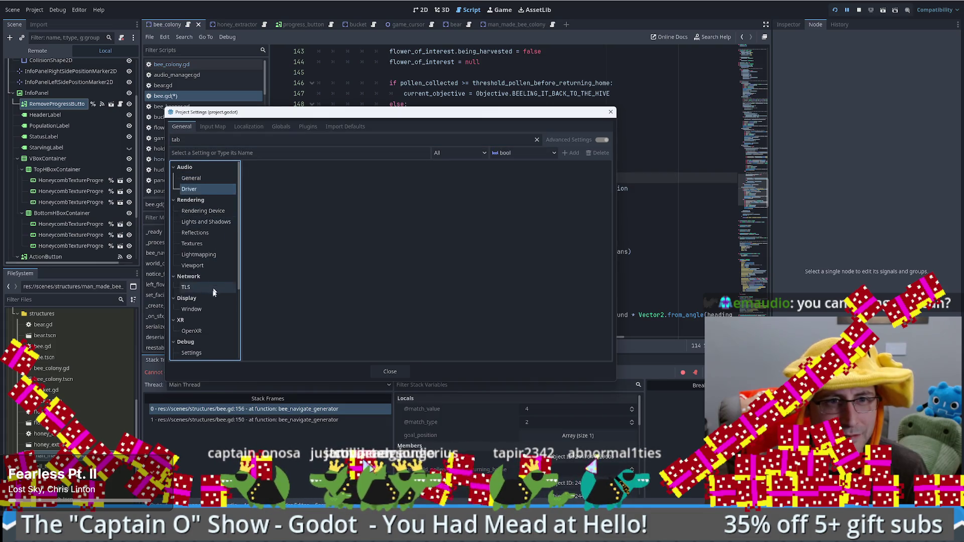
{"action": "scroll", "coordinate": [211, 301], "scroll_direction": "down", "scroll_amount": 2}
{"action": "left_click", "coordinate": [202, 305]}
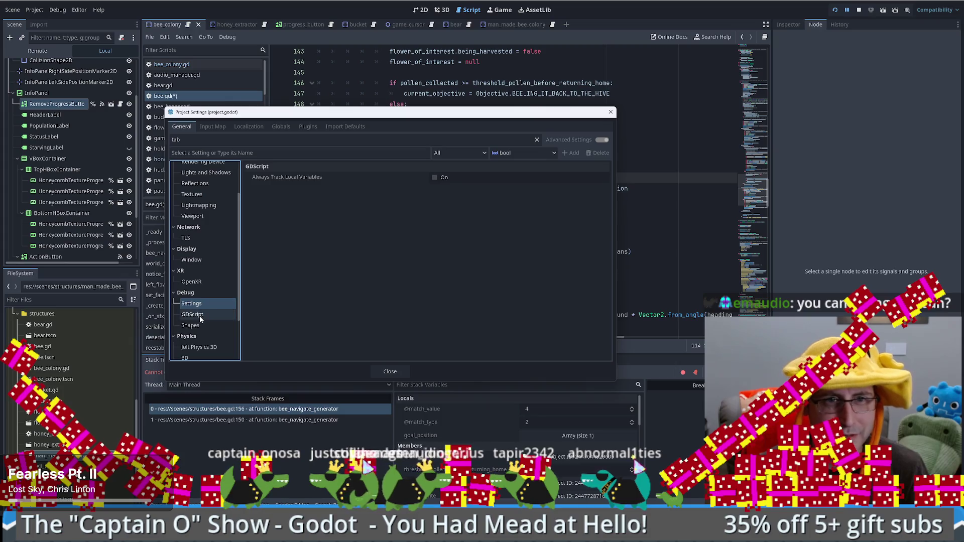
{"action": "left_click", "coordinate": [200, 315]}
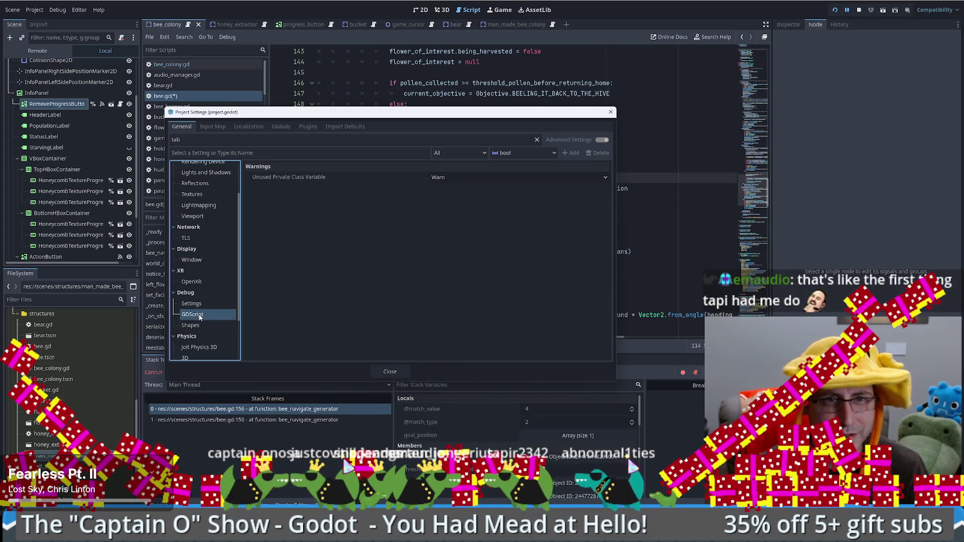
{"action": "left_click", "coordinate": [200, 328]}
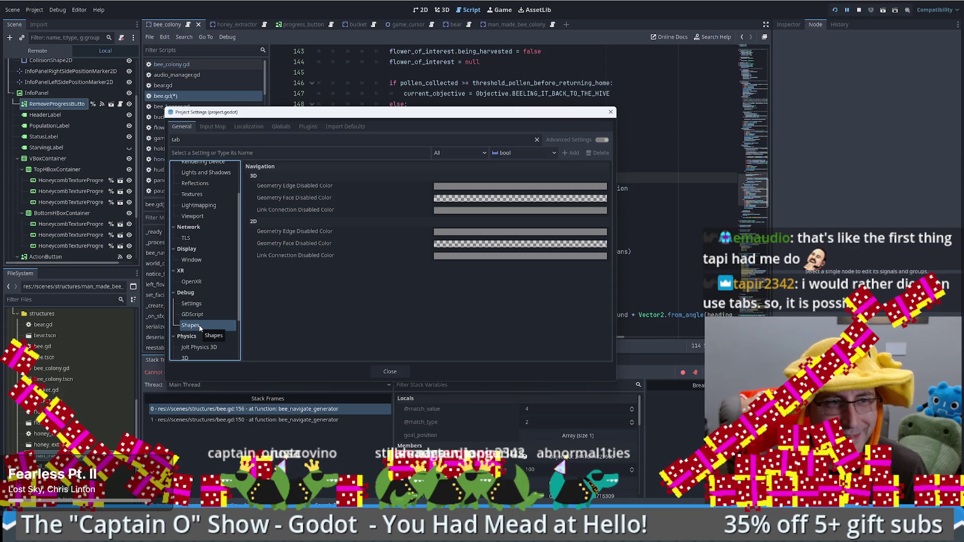
{"action": "scroll", "coordinate": [200, 327], "scroll_direction": "down", "scroll_amount": 3}
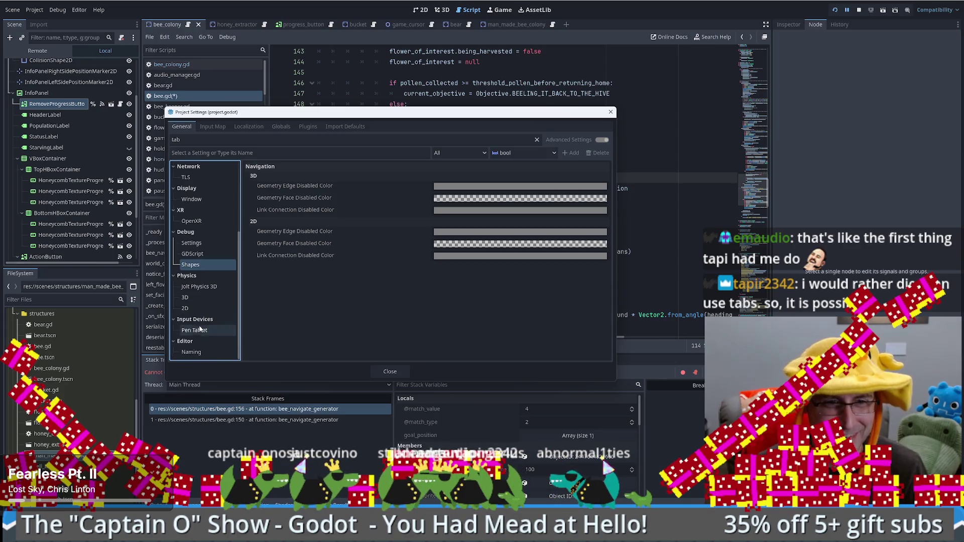
{"action": "scroll", "coordinate": [194, 345], "scroll_direction": "up", "scroll_amount": 5}
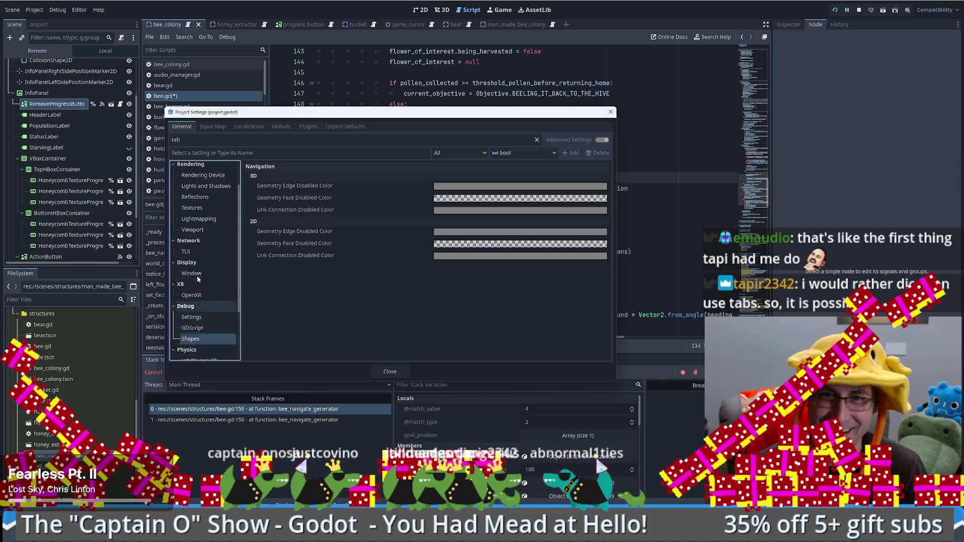
{"action": "left_click", "coordinate": [197, 180]}
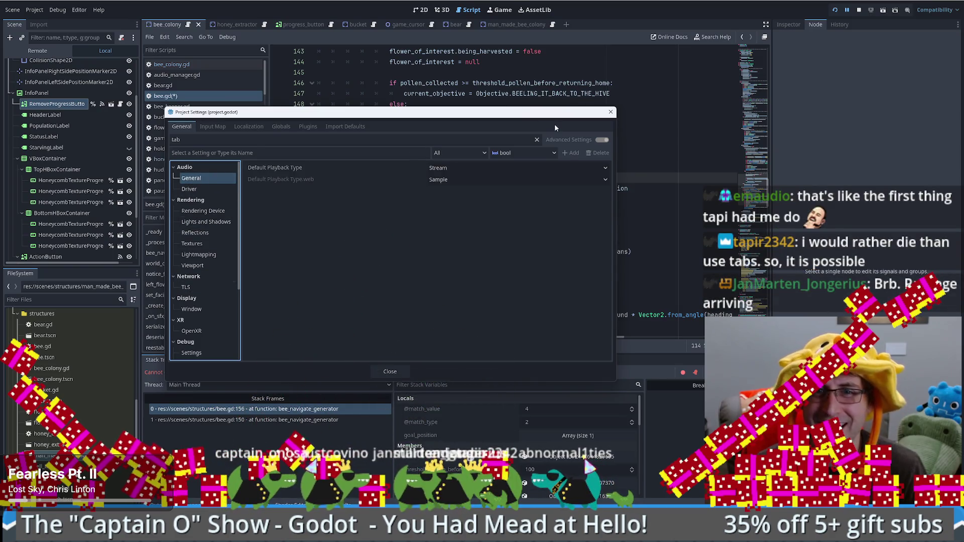
{"action": "left_click", "coordinate": [225, 143]}
Try 'spa' as the settings filter, then clear the filter
{"action": "key", "text": "BackSpace"}
{"action": "key", "text": "BackSpace"}
{"action": "key", "text": "BackSpace"}
{"action": "type", "text": "spa"}
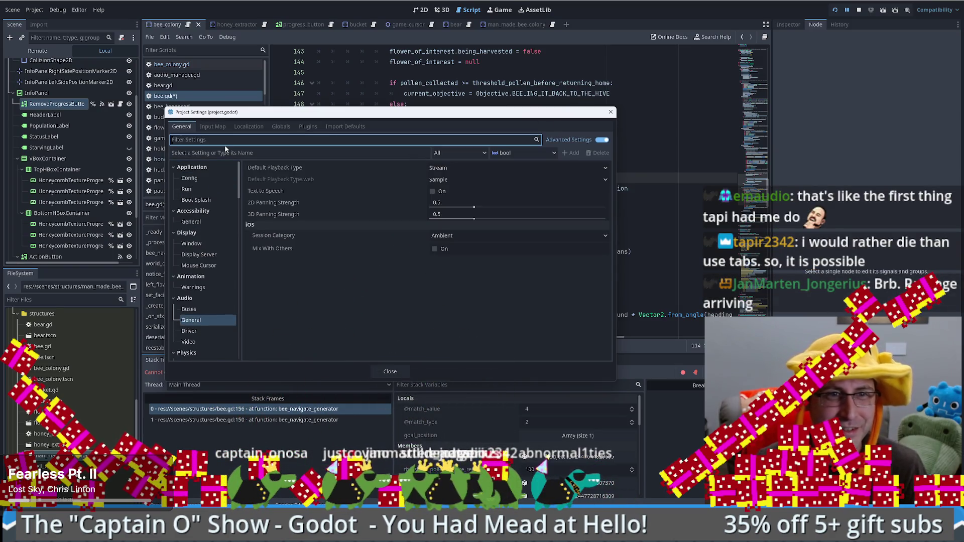
{"action": "key", "text": "BackSpace"}
{"action": "key", "text": "BackSpace"}
{"action": "key", "text": "BackSpace"}
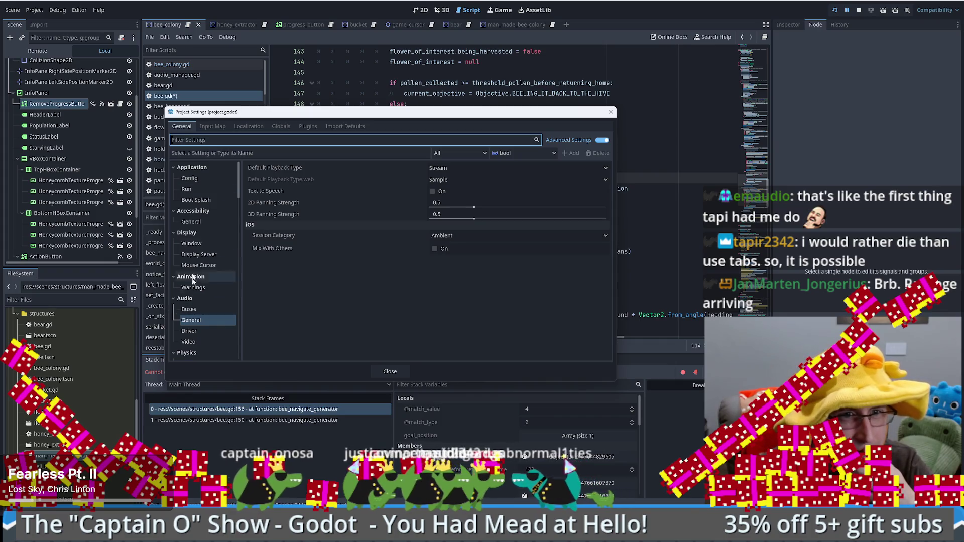
Look over the Debug and GDScript settings, then close Project Settings
{"action": "scroll", "coordinate": [197, 248], "scroll_direction": "down", "scroll_amount": 3}
{"action": "scroll", "coordinate": [197, 248], "scroll_direction": "down", "scroll_amount": 2}
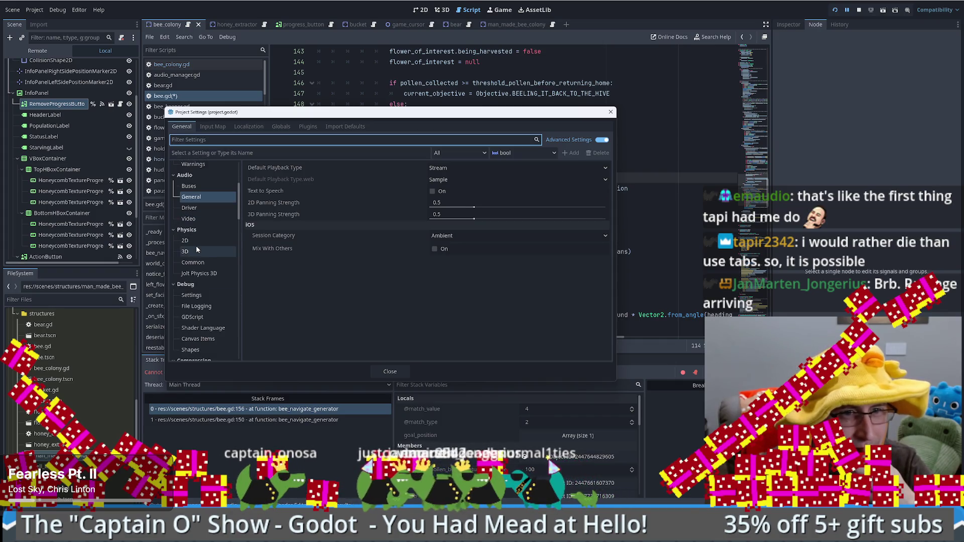
{"action": "left_click", "coordinate": [199, 298]}
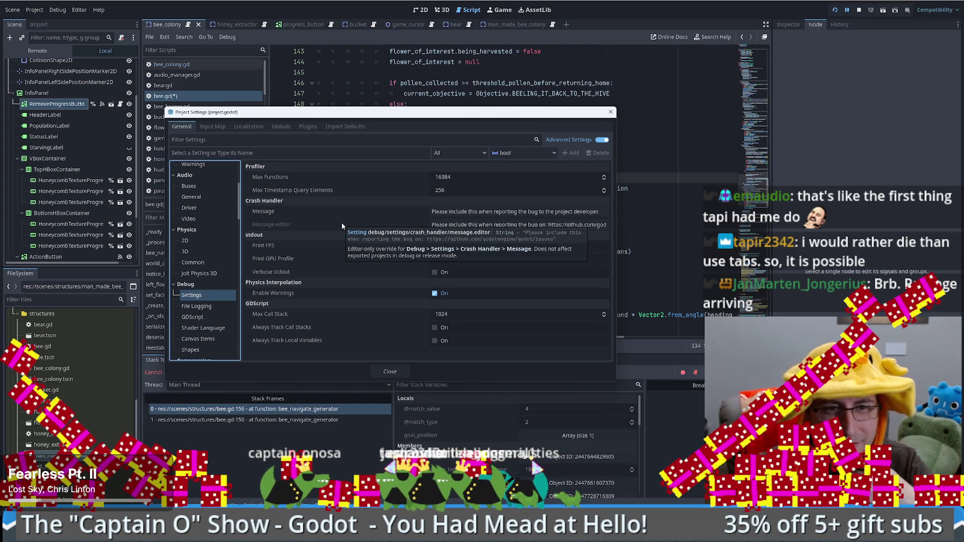
{"action": "mouse_move", "coordinate": [339, 262]}
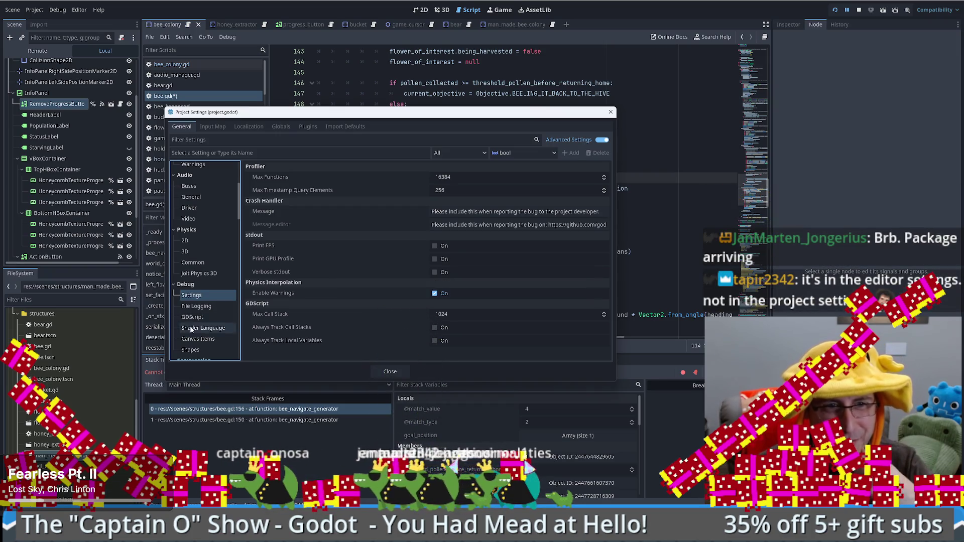
{"action": "left_click", "coordinate": [203, 319]}
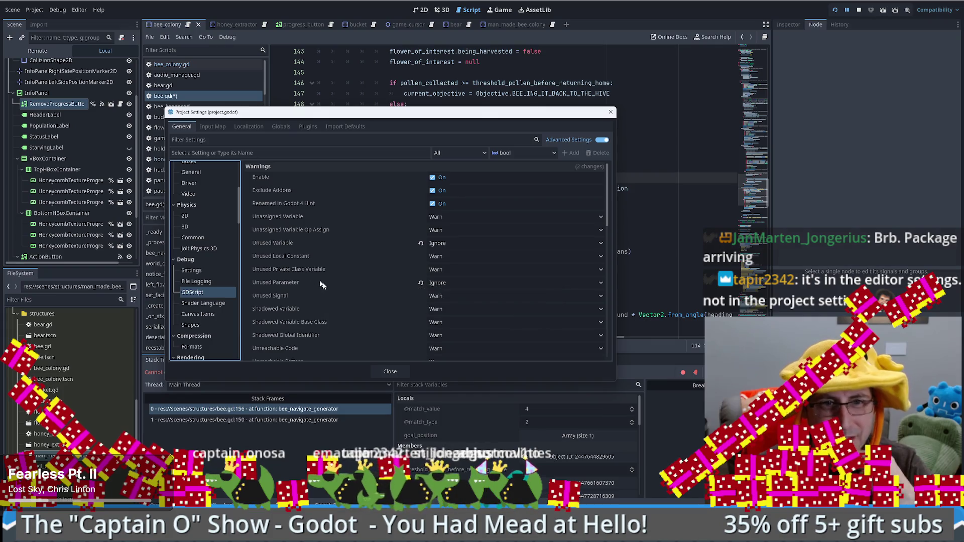
{"action": "left_click", "coordinate": [611, 112]}
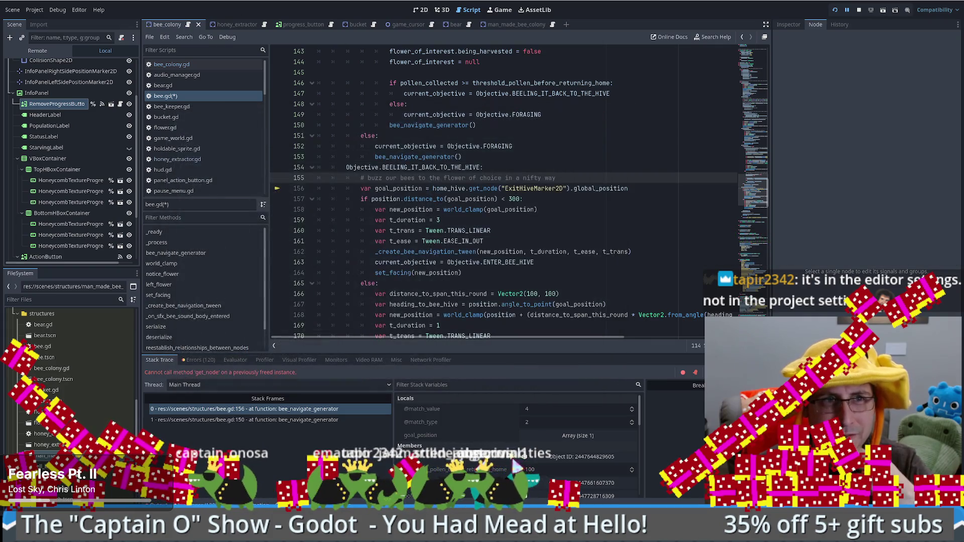
Open Editor Settings filtered by 'tab' and browse Theme, Scene Tabs, Appearance, Script List and Completion
{"action": "left_click", "coordinate": [78, 10]}
{"action": "left_click", "coordinate": [98, 20]}
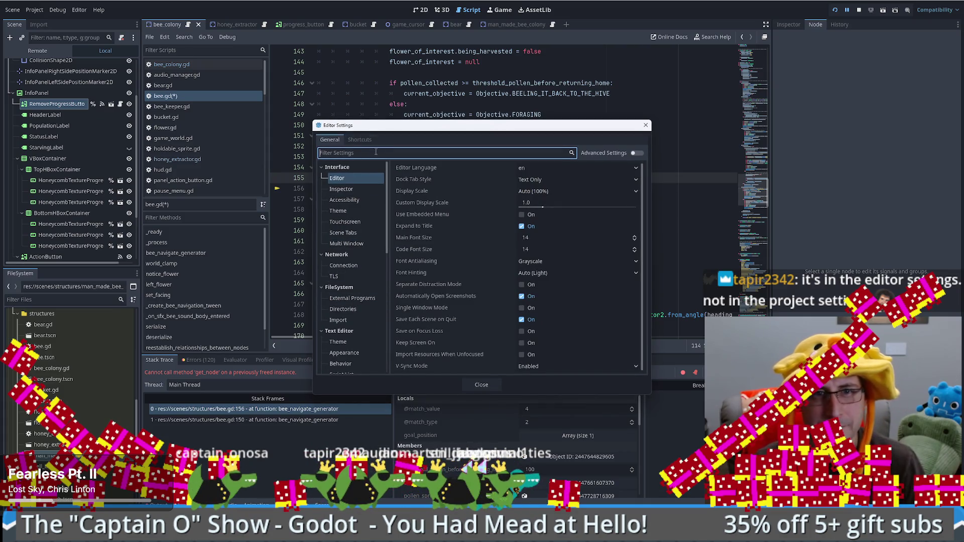
{"action": "type", "text": "tab"}
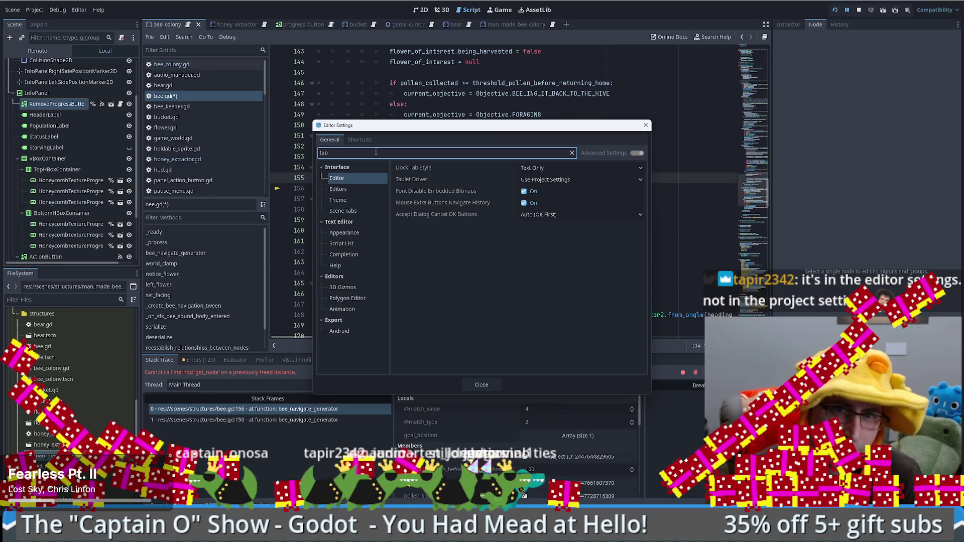
{"action": "left_click", "coordinate": [352, 191]}
{"action": "left_click", "coordinate": [352, 200]}
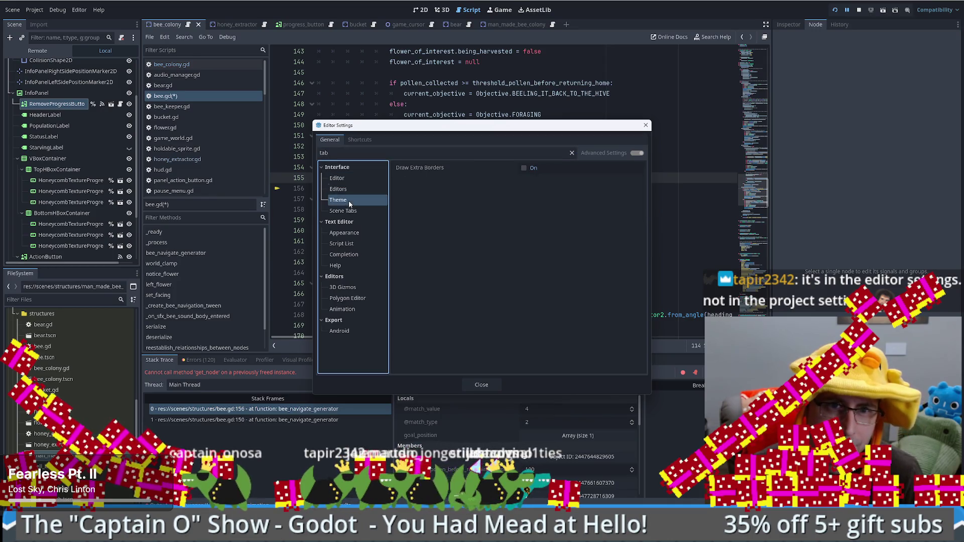
{"action": "left_click", "coordinate": [354, 212]}
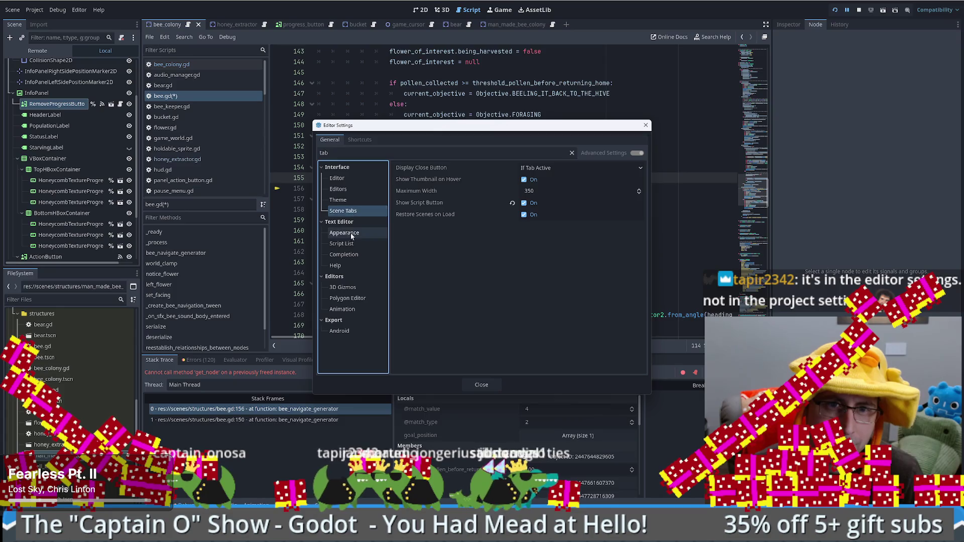
{"action": "left_click", "coordinate": [355, 233]}
{"action": "left_click", "coordinate": [354, 244]}
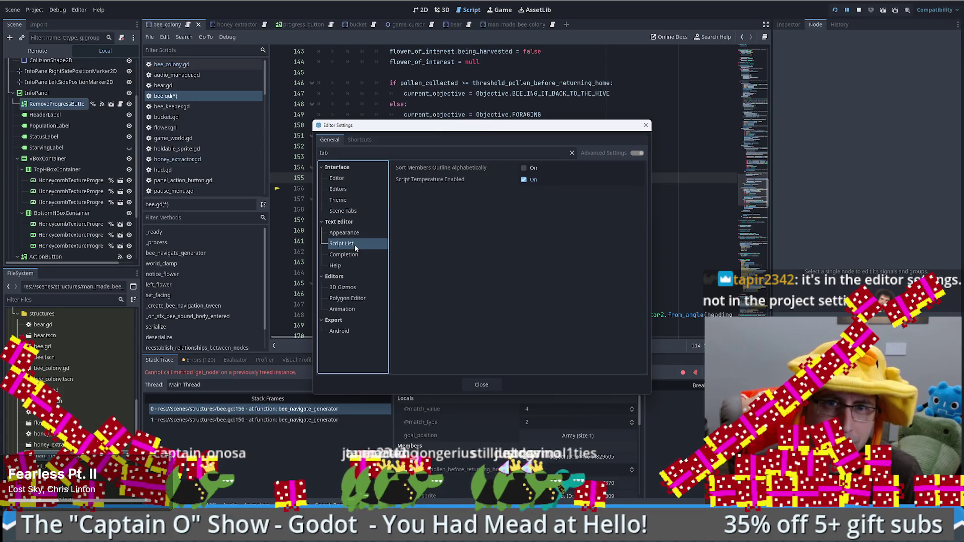
{"action": "left_click", "coordinate": [357, 255]}
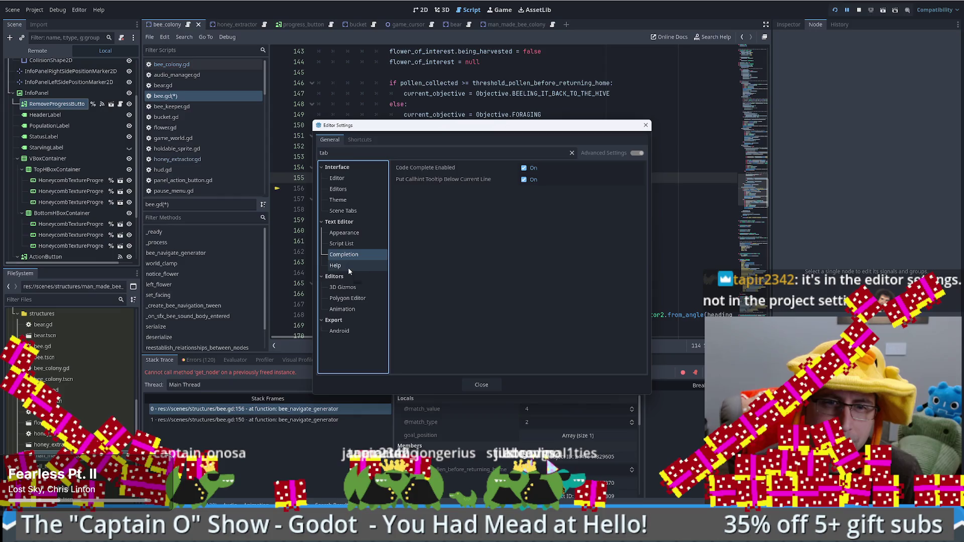
Change the Editor Settings filter to 'space' and browse Theme, Scene Tabs, whitespace and Behavior settings
{"action": "left_click", "coordinate": [346, 154]}
{"action": "key", "text": "ctrl+a"}
{"action": "key", "text": "BackSpace"}
{"action": "type", "text": "space"}
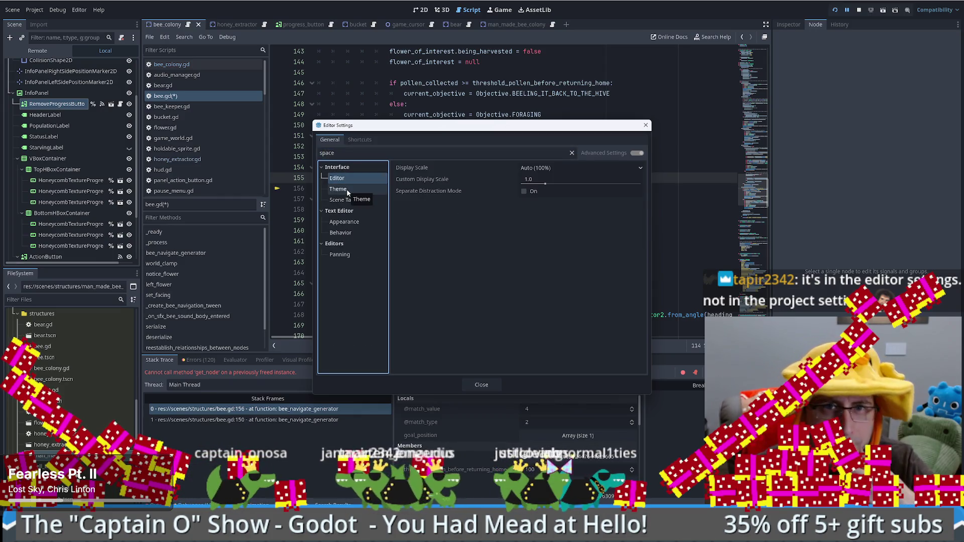
{"action": "left_click", "coordinate": [347, 190]}
{"action": "left_click", "coordinate": [345, 202]}
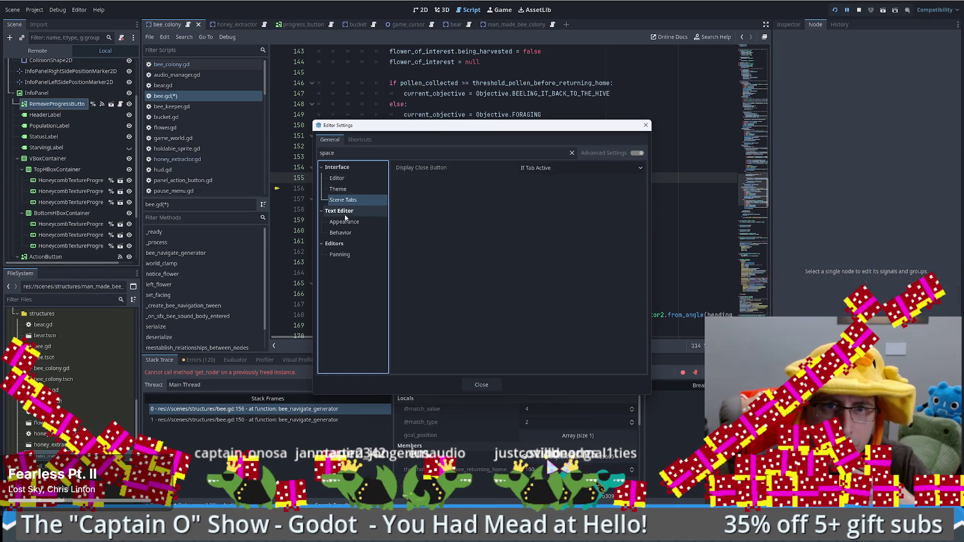
{"action": "left_click", "coordinate": [345, 222]}
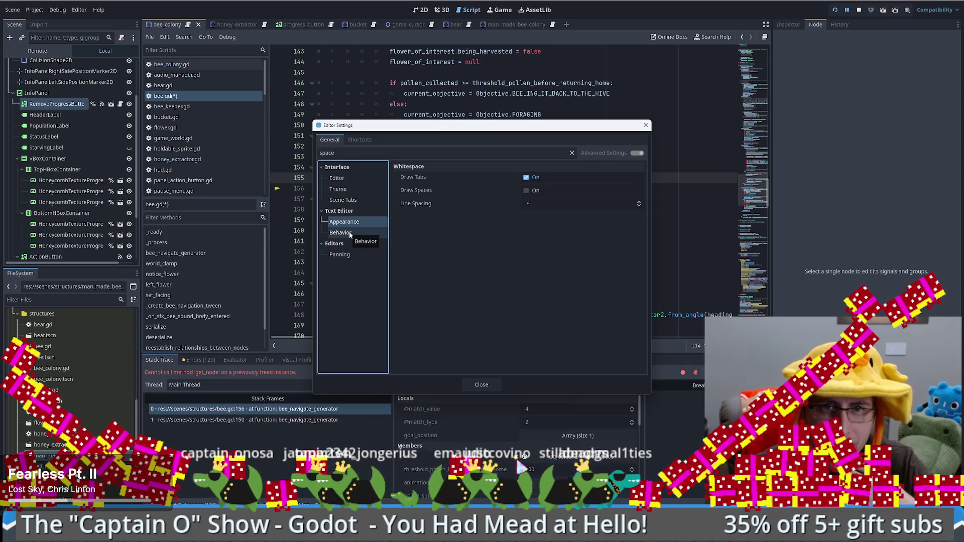
{"action": "left_click", "coordinate": [350, 233]}
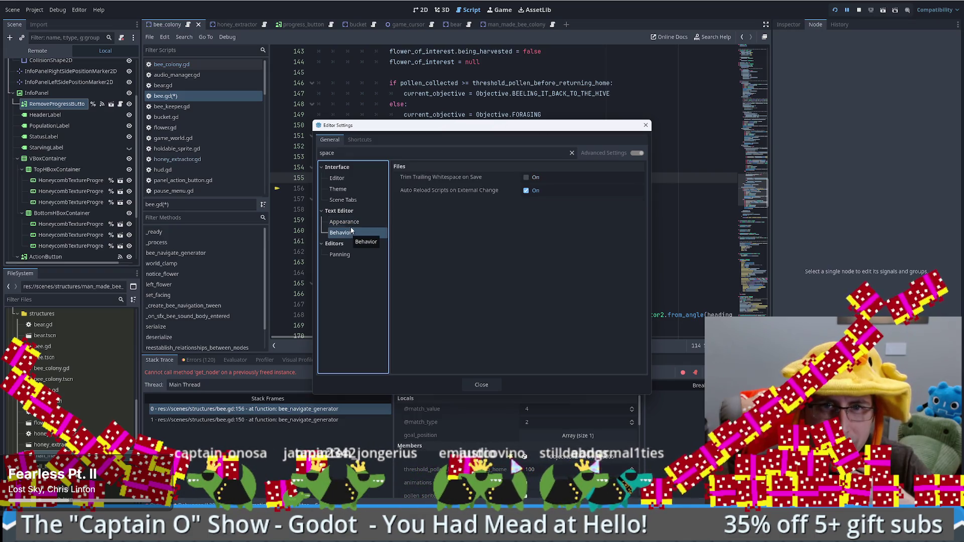
{"action": "left_click", "coordinate": [352, 227]}
Clear the filter, check Text Editor Behavior's Indent Type stays Tabs, and close Editor Settings
{"action": "double_click", "coordinate": [327, 152]}
{"action": "key", "text": "BackSpace"}
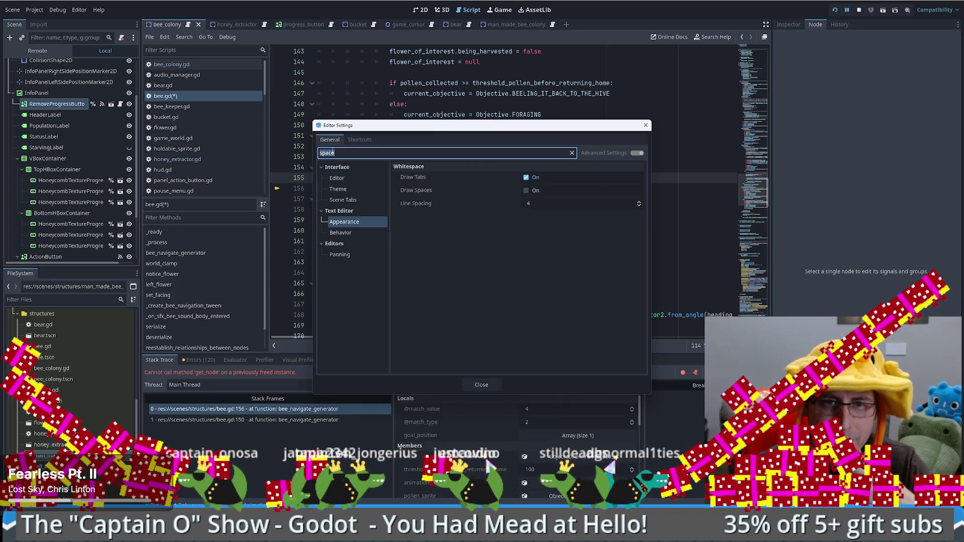
{"action": "scroll", "coordinate": [454, 269], "scroll_direction": "down", "scroll_amount": 1}
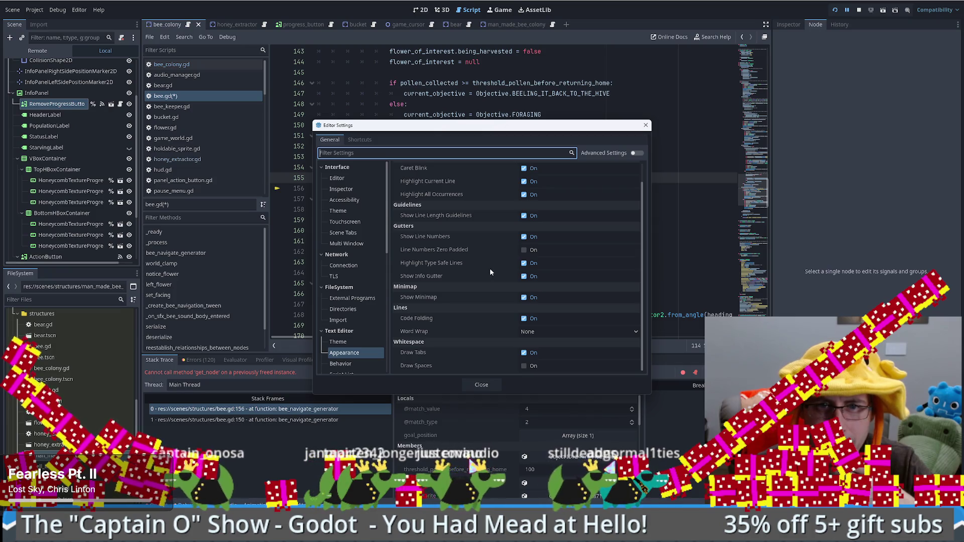
{"action": "mouse_move", "coordinate": [490, 268]}
{"action": "scroll", "coordinate": [480, 271], "scroll_direction": "up", "scroll_amount": 1}
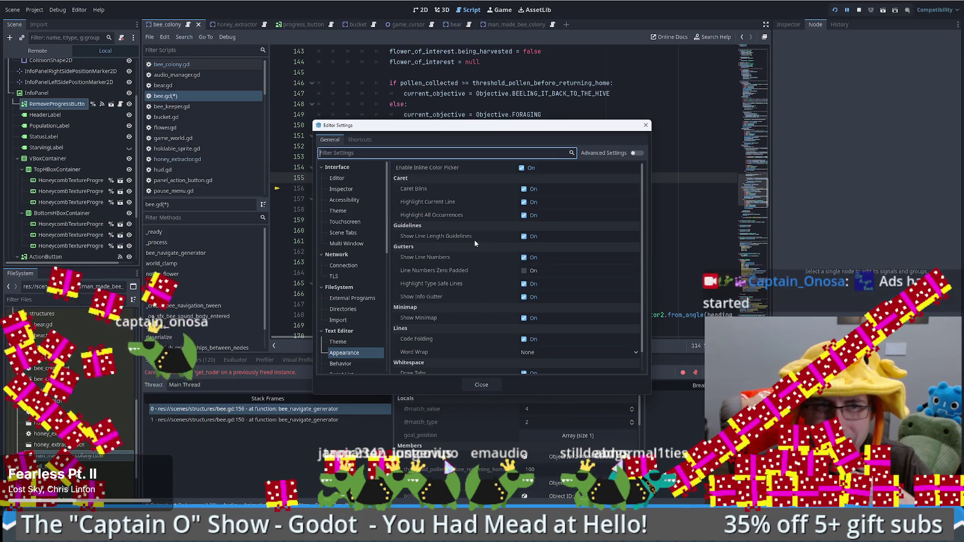
{"action": "scroll", "coordinate": [475, 240], "scroll_direction": "down", "scroll_amount": 1}
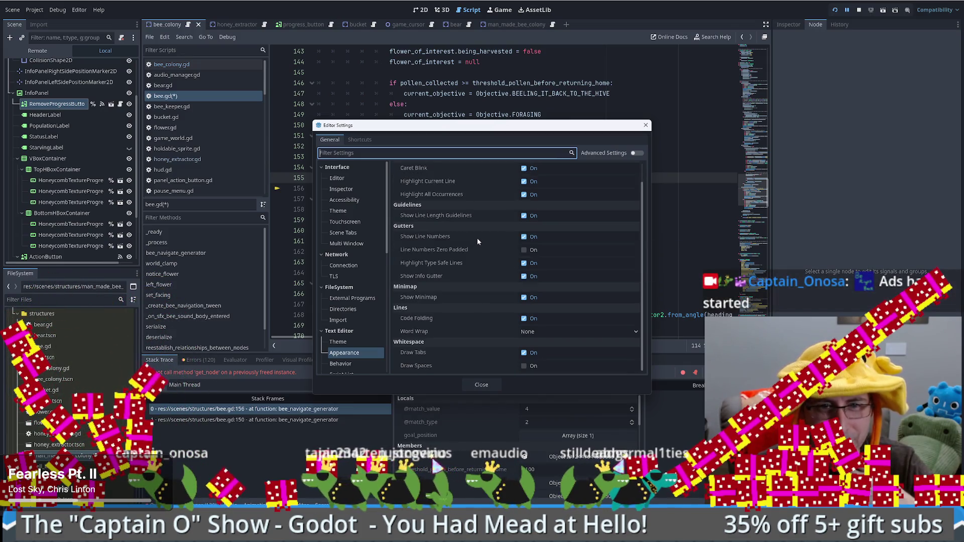
{"action": "scroll", "coordinate": [351, 302], "scroll_direction": "down", "scroll_amount": 3}
{"action": "left_click", "coordinate": [346, 285]}
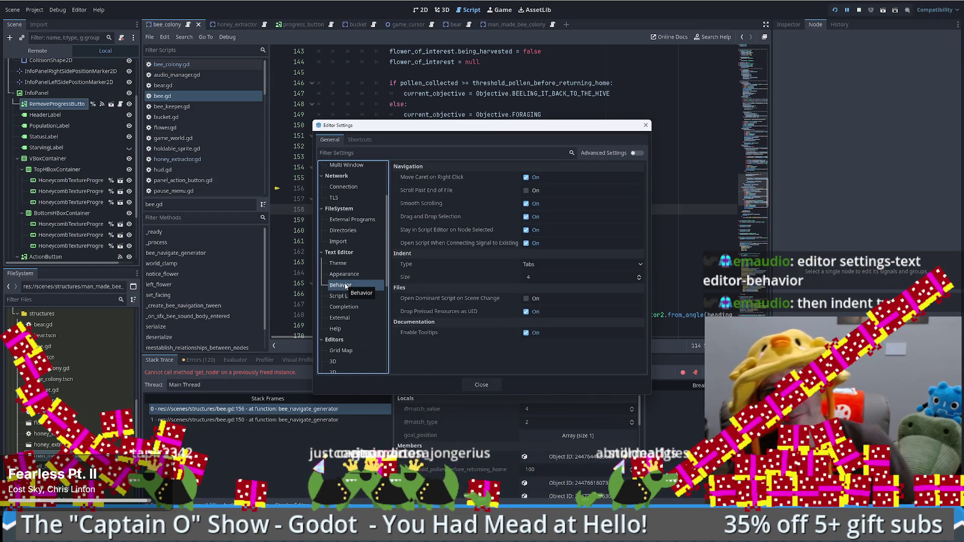
{"action": "left_click", "coordinate": [550, 262]}
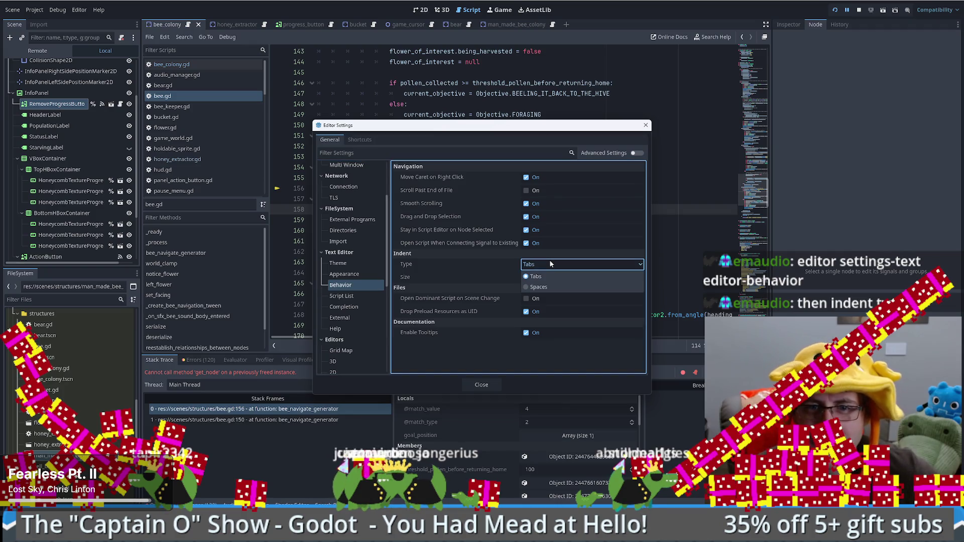
{"action": "left_click", "coordinate": [550, 260]}
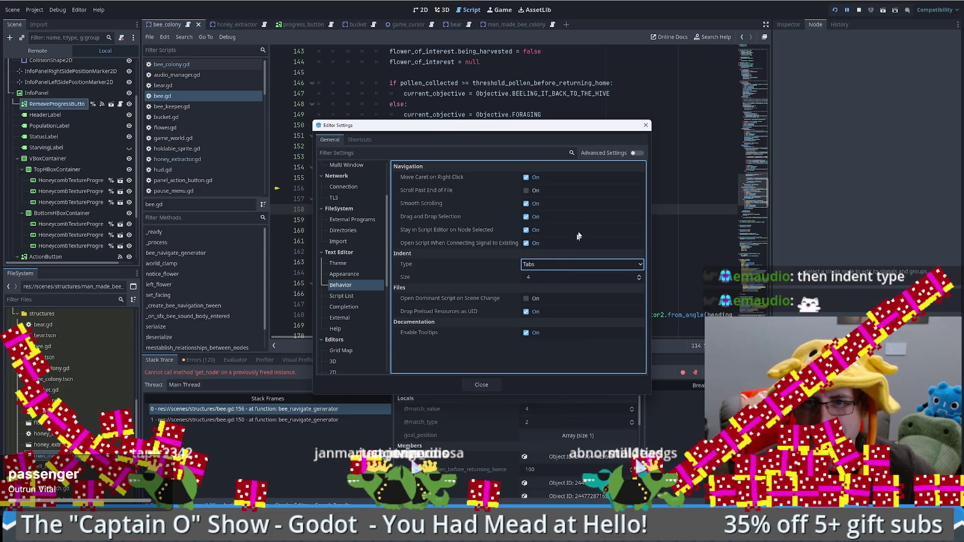
{"action": "left_click", "coordinate": [646, 124]}
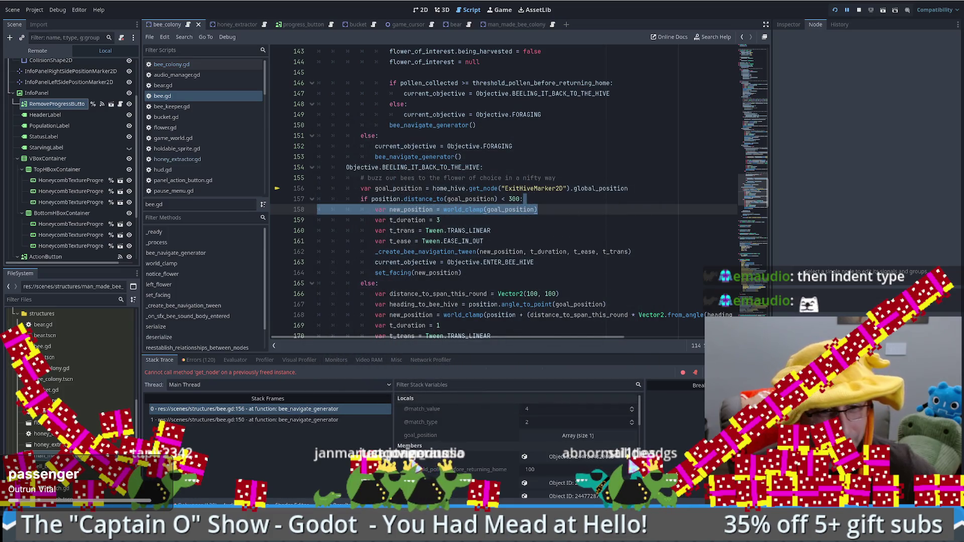
Switch to the other Godot window showing gift.tscn in the 2D editor
{"action": "key", "text": "alt+Tab"}
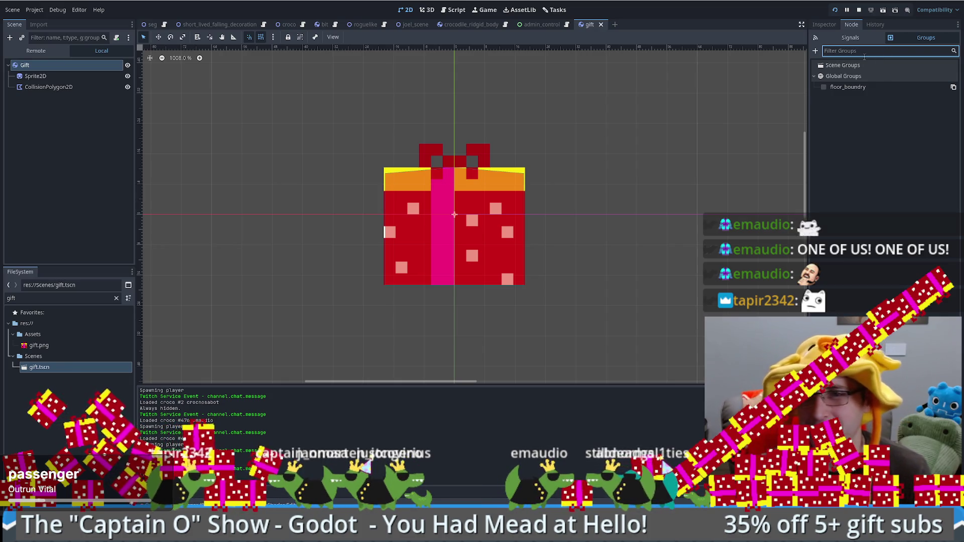
Add the Gift node to a new global group 'draggable' and save gift.tscn
{"action": "left_click", "coordinate": [816, 51]}
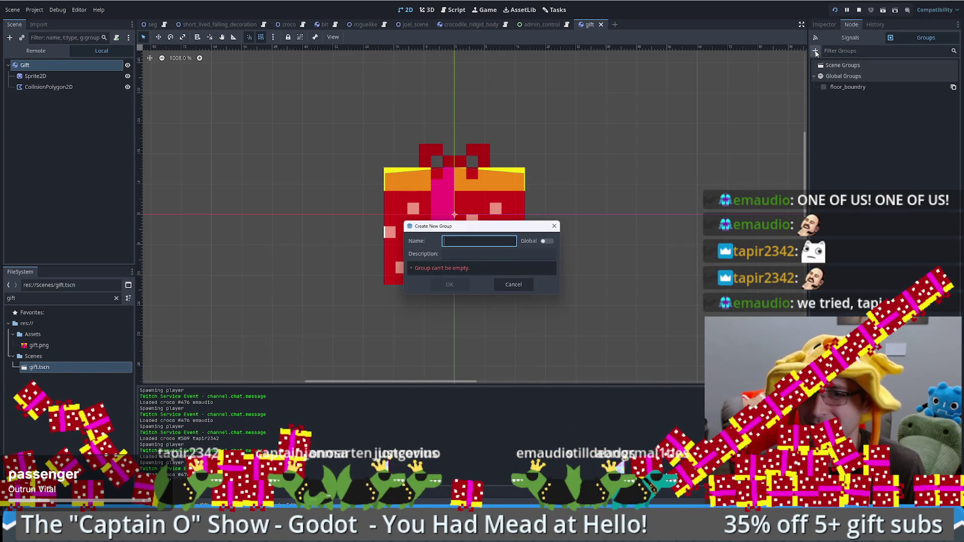
{"action": "left_click_drag", "start_coordinate": [471, 222], "coordinate": [438, 137]}
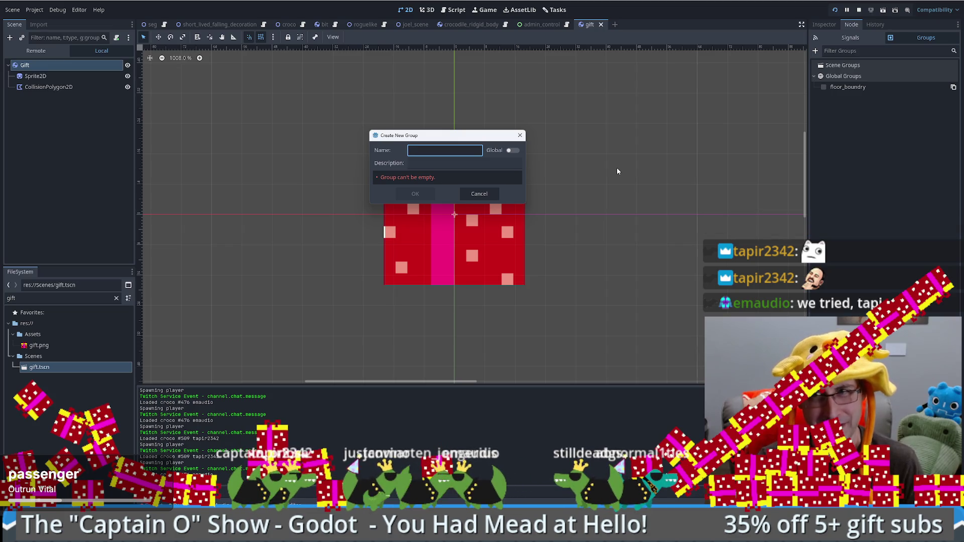
{"action": "type", "text": "draggable"}
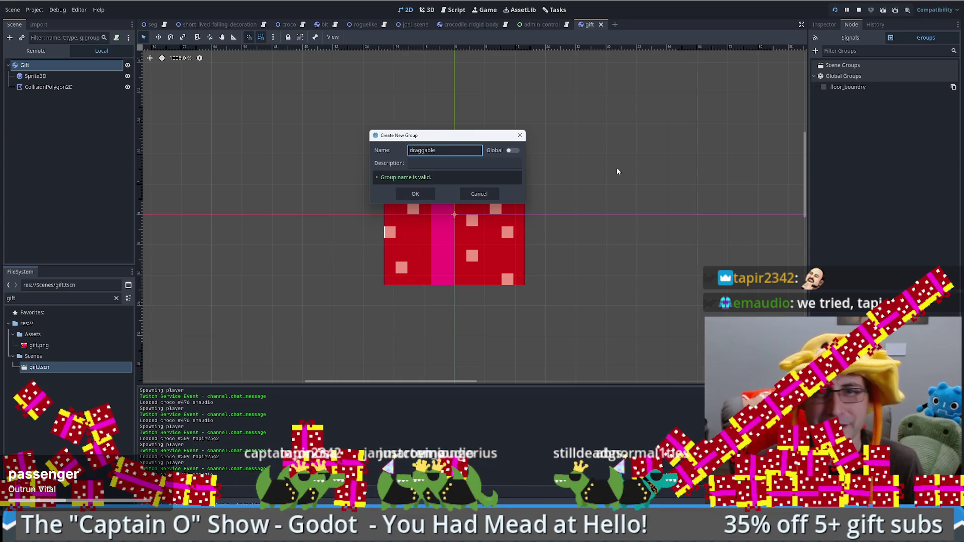
{"action": "left_click", "coordinate": [511, 152]}
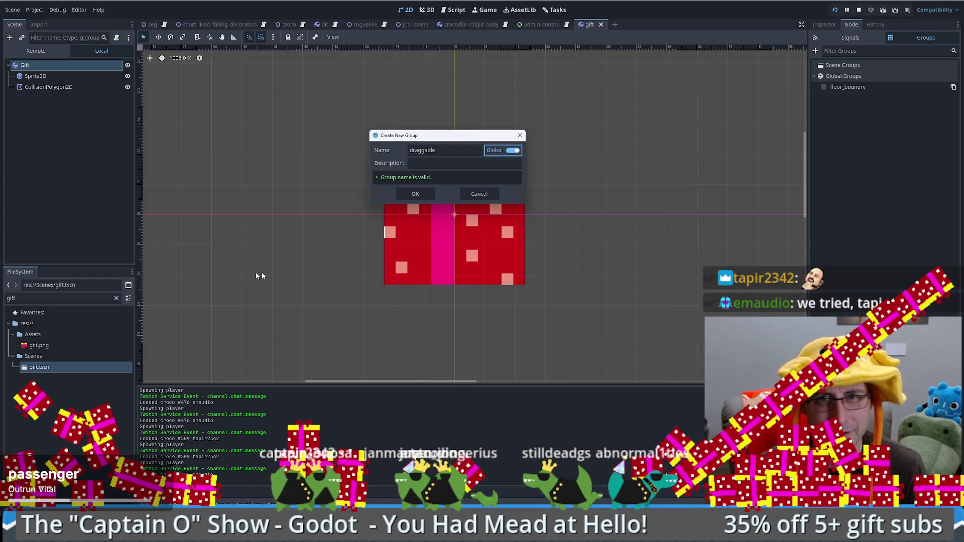
{"action": "left_click", "coordinate": [415, 194]}
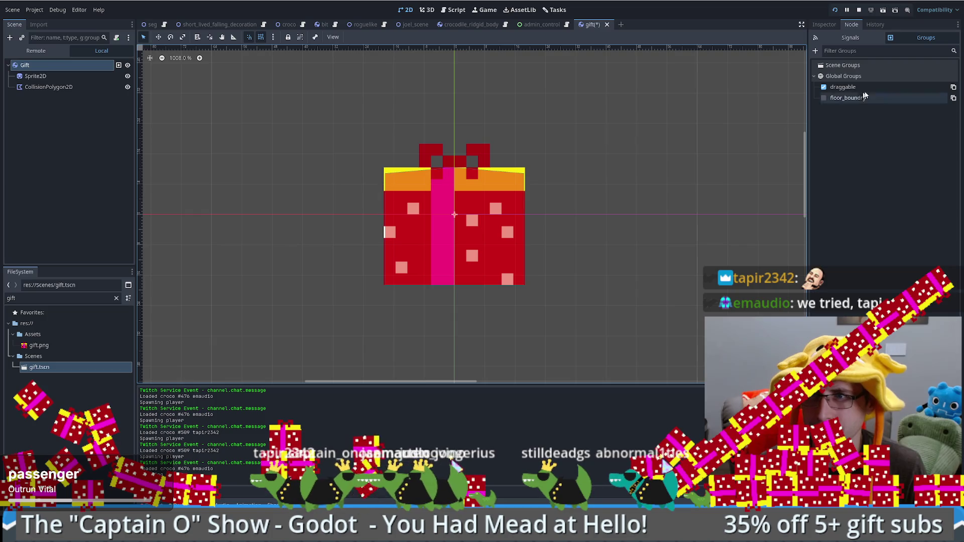
{"action": "key", "text": "ctrl+s"}
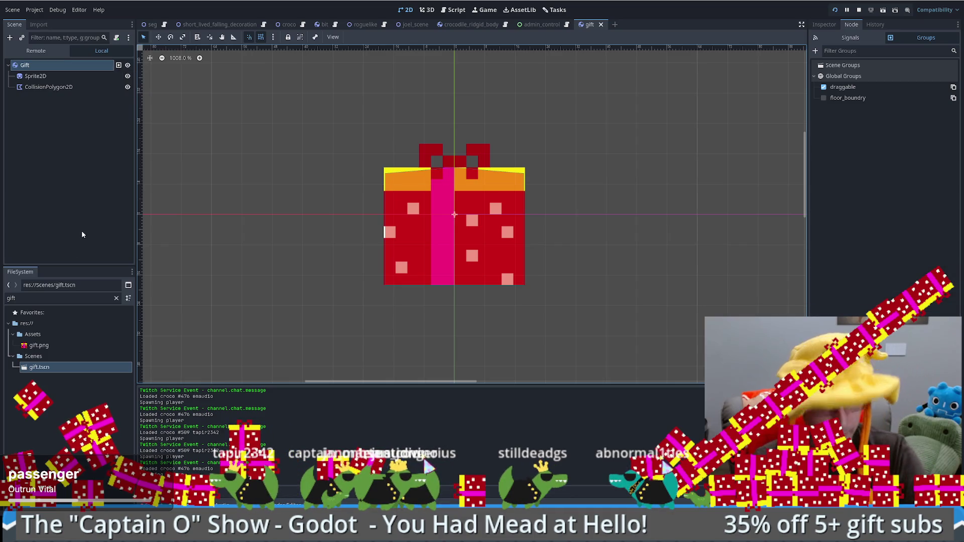
{"action": "key", "text": "ctrl+shift+f"}
Search all project files for 'gift' and open the CHANNEL_SUBSCRIPTION_GIFT match
{"action": "type", "text": "gift"}
{"action": "key", "text": "Return"}
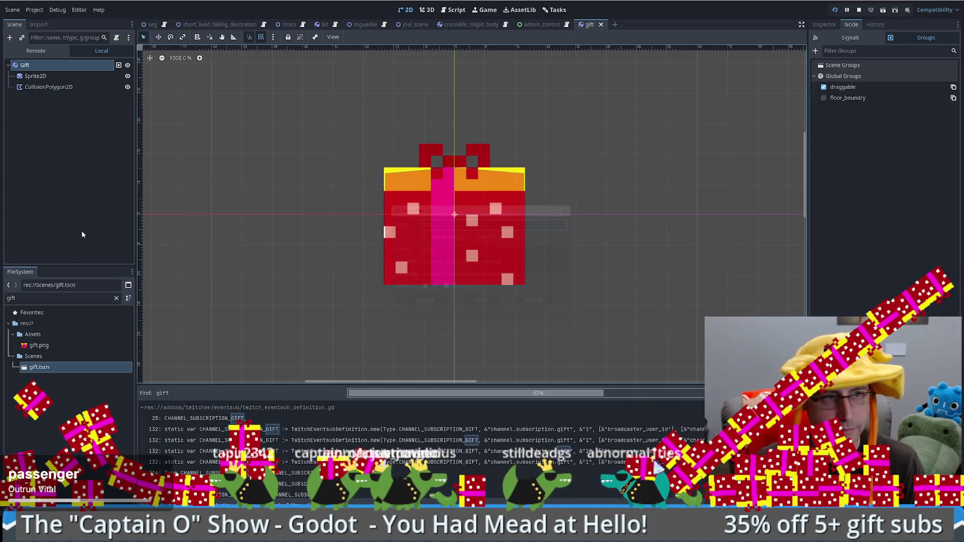
{"action": "left_click", "coordinate": [211, 418]}
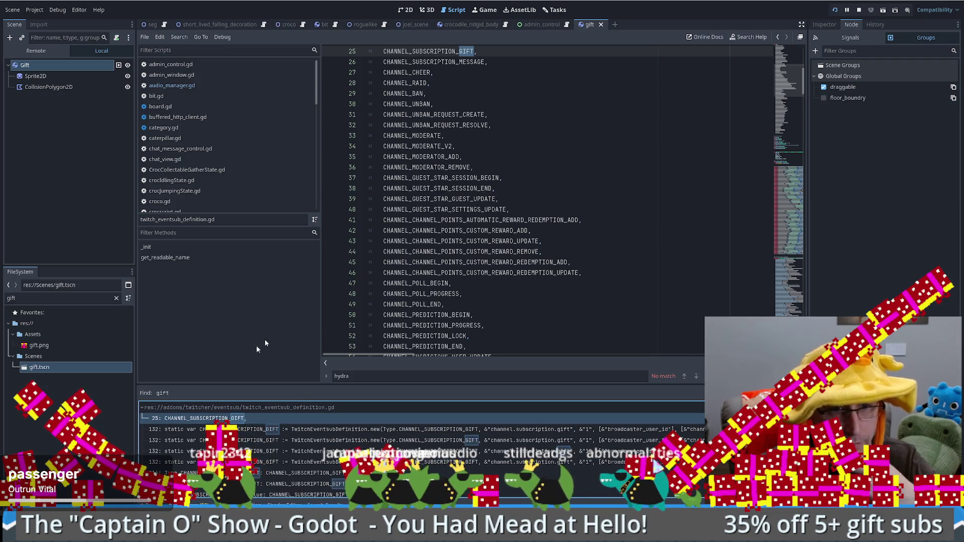
Rerun the 'gift' search excluding res://addons and open seg.gd at GiftScene
{"action": "key", "text": "ctrl+shift+f"}
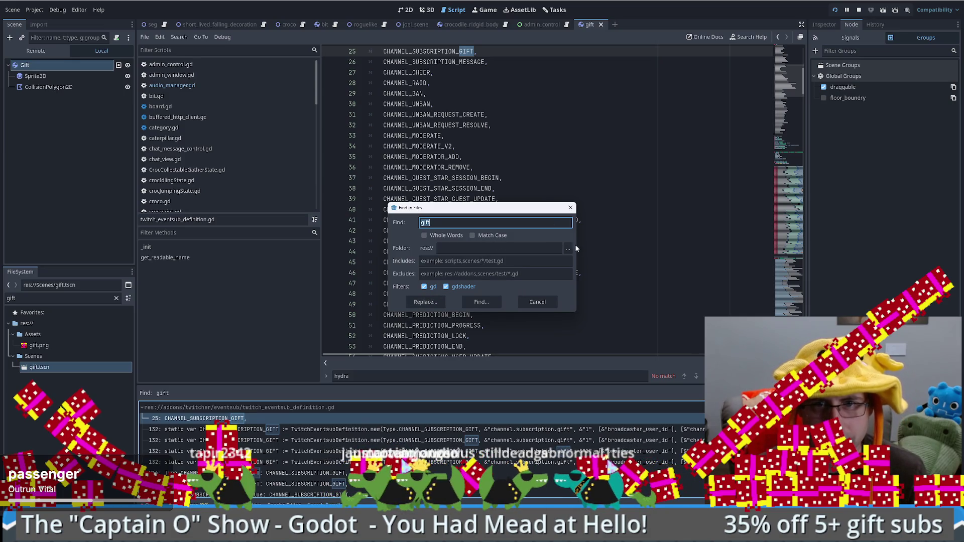
{"action": "left_click", "coordinate": [539, 275]}
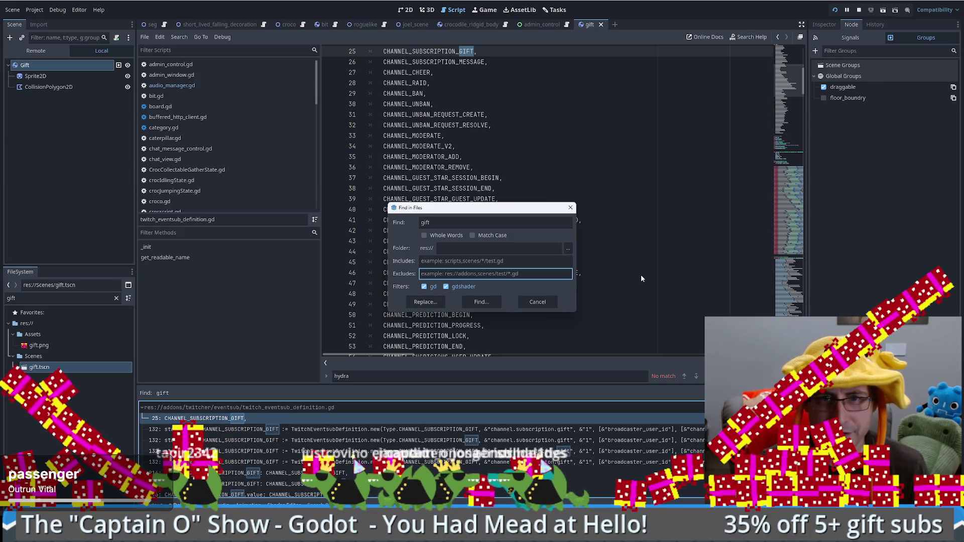
{"action": "key", "text": "Tab"}
{"action": "key", "text": "shift+Tab"}
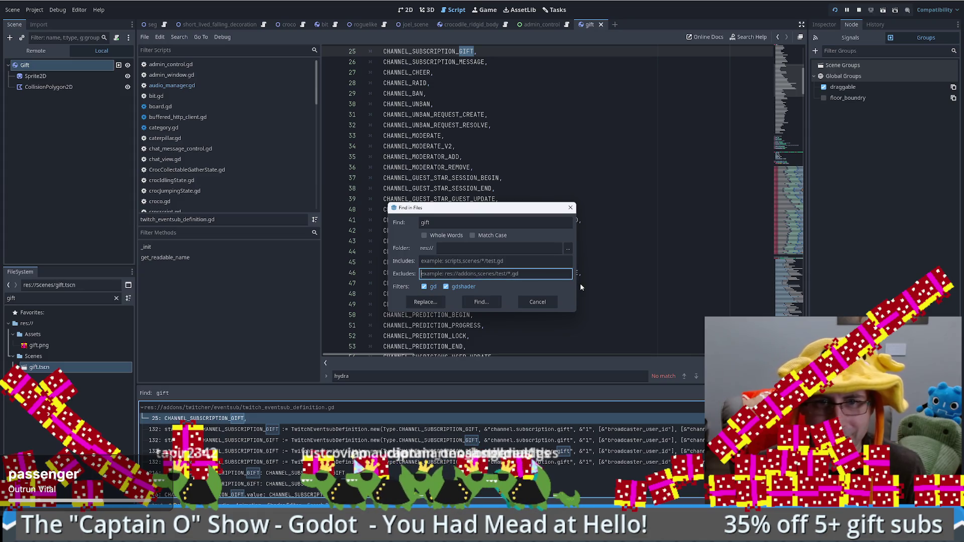
{"action": "type", "text": "res://addons"}
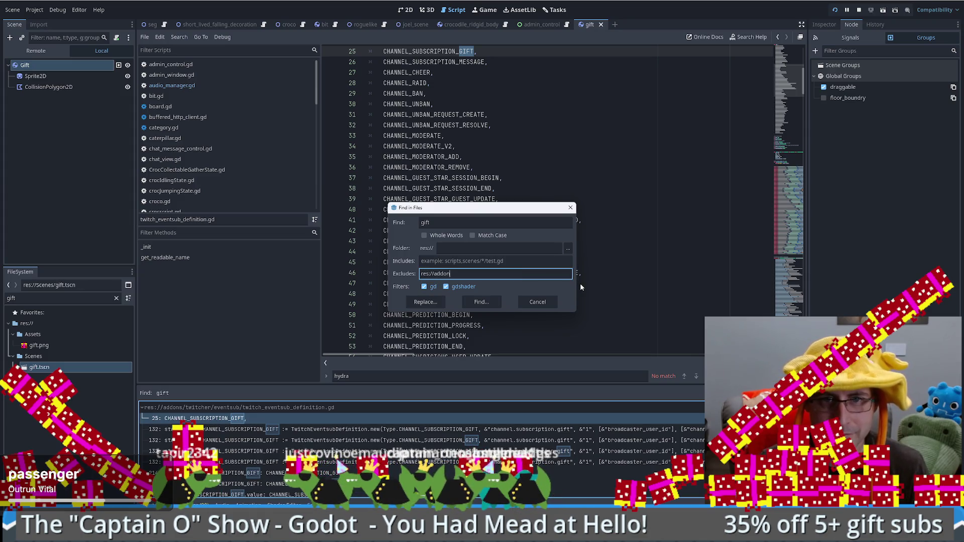
{"action": "left_click", "coordinate": [481, 302]}
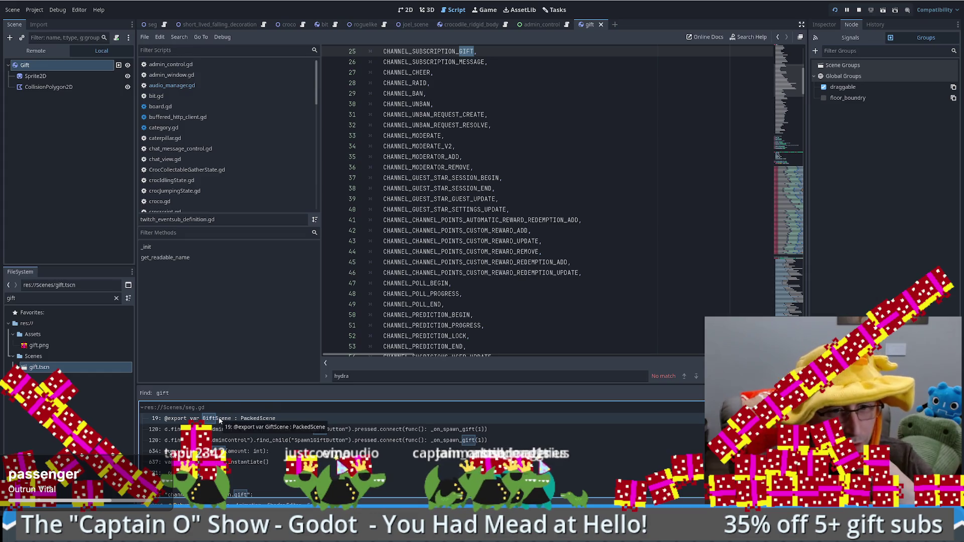
{"action": "left_click", "coordinate": [239, 421]}
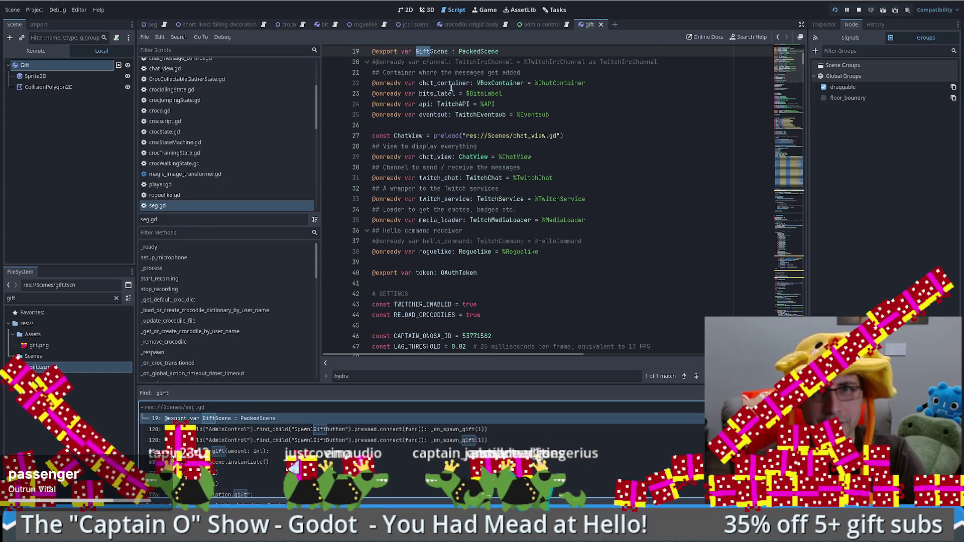
Find GiftScene in seg.gd and select the gift spawning lines 635–638 in _on_spawn_gift
{"action": "key", "text": "ctrl+f"}
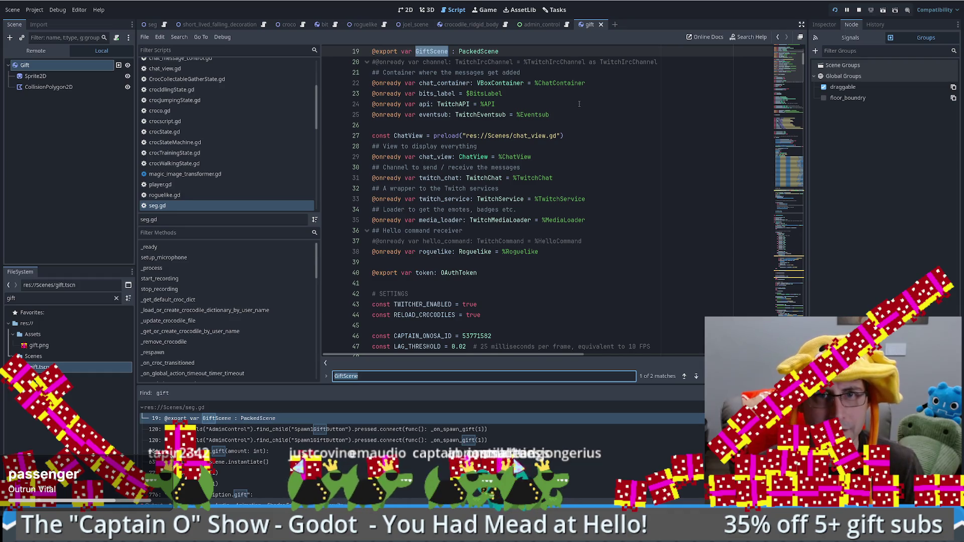
{"action": "key", "text": "Return"}
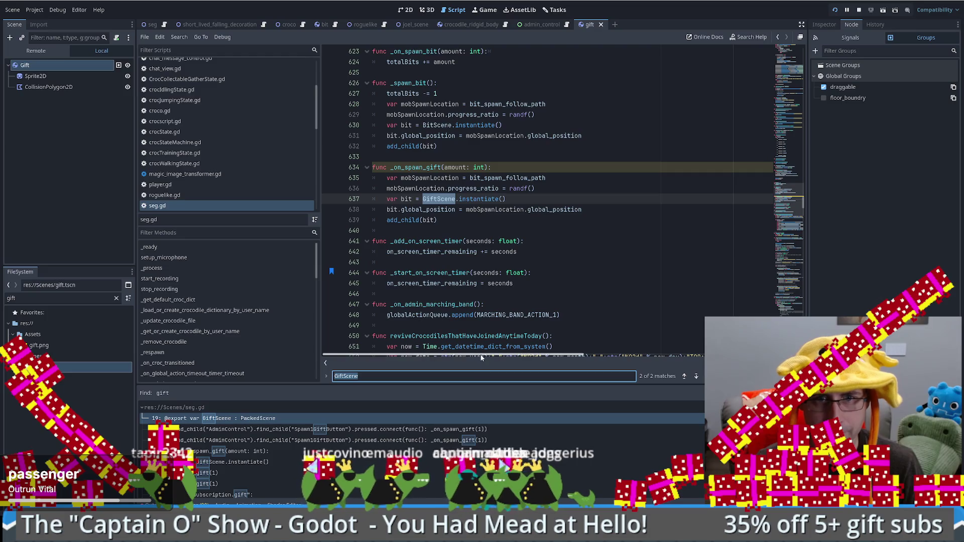
{"action": "left_click", "coordinate": [599, 197]}
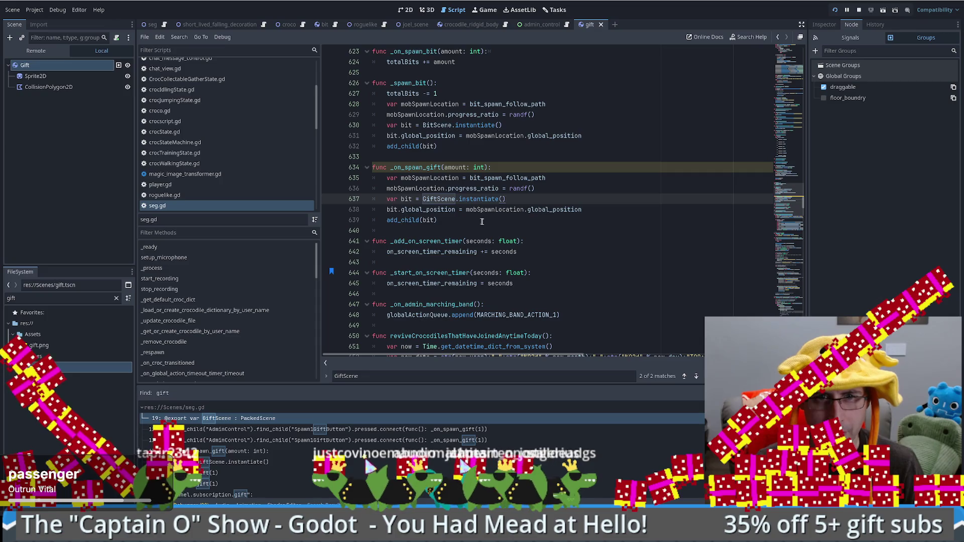
{"action": "key", "text": "Down"}
{"action": "key", "text": "Down"}
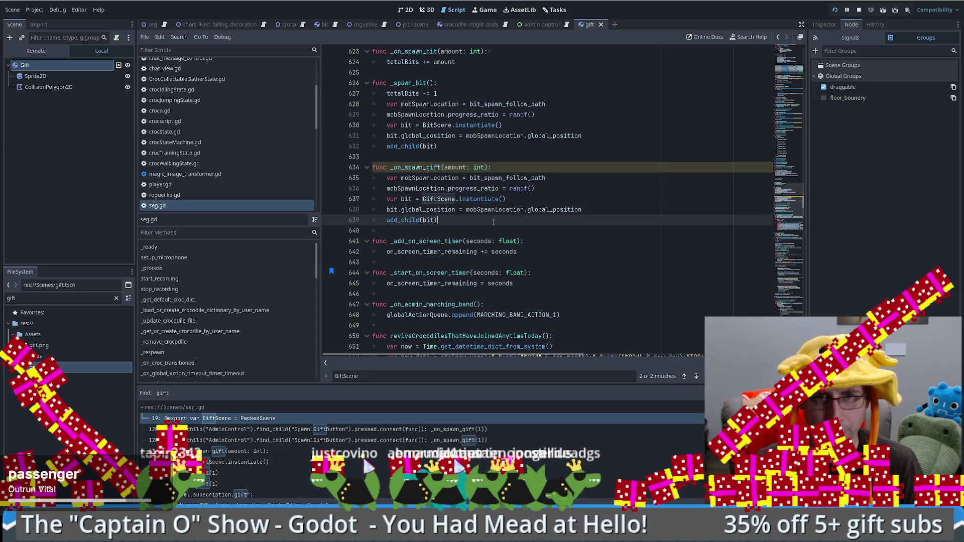
{"action": "mouse_move", "coordinate": [493, 222]}
{"action": "left_mouse_down"}
{"action": "mouse_move", "coordinate": [510, 177]}
{"action": "mouse_move", "coordinate": [490, 229]}
{"action": "left_mouse_up"}
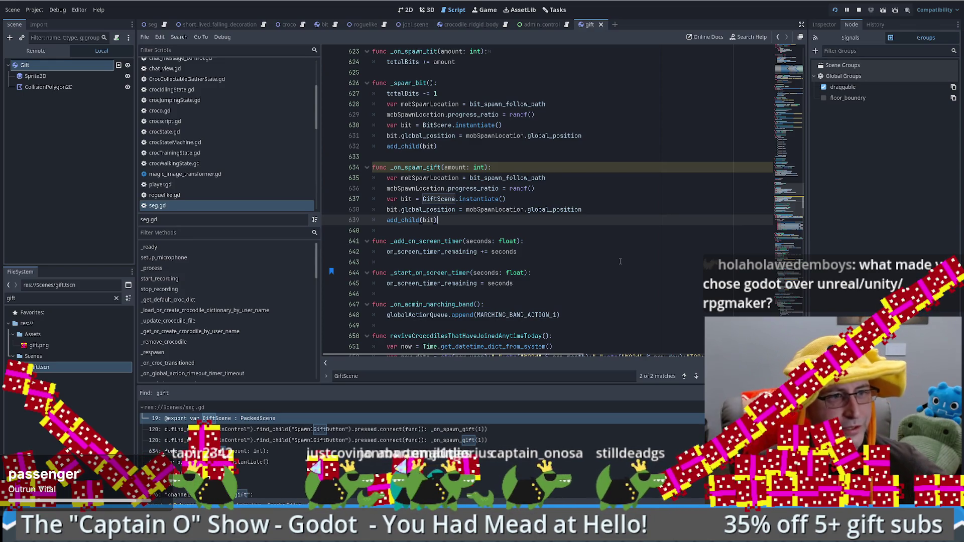
{"action": "left_click", "coordinate": [618, 211]}
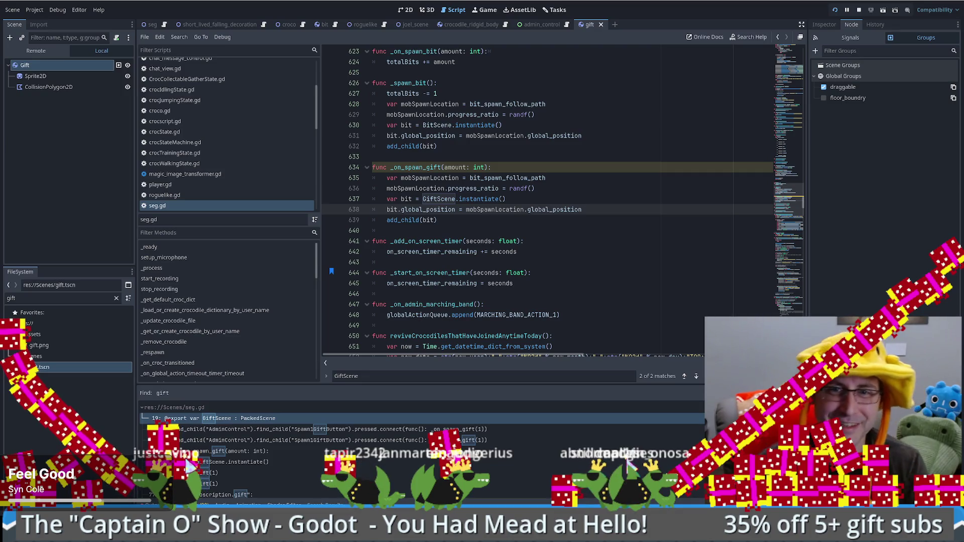
Review GiftScene lines 637–638, view the gift scene in 2D, then switch to the browser
{"action": "left_click", "coordinate": [531, 200]}
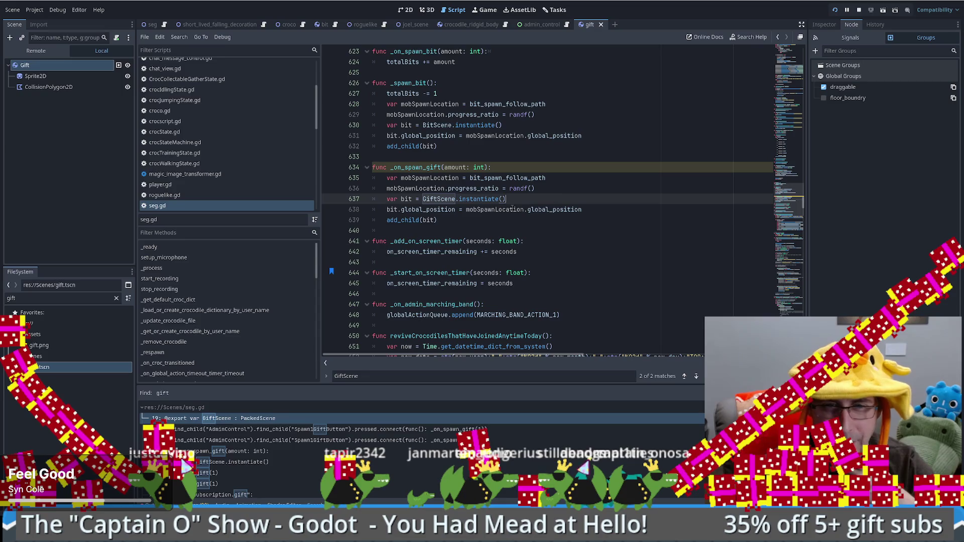
{"action": "left_click", "coordinate": [608, 212]}
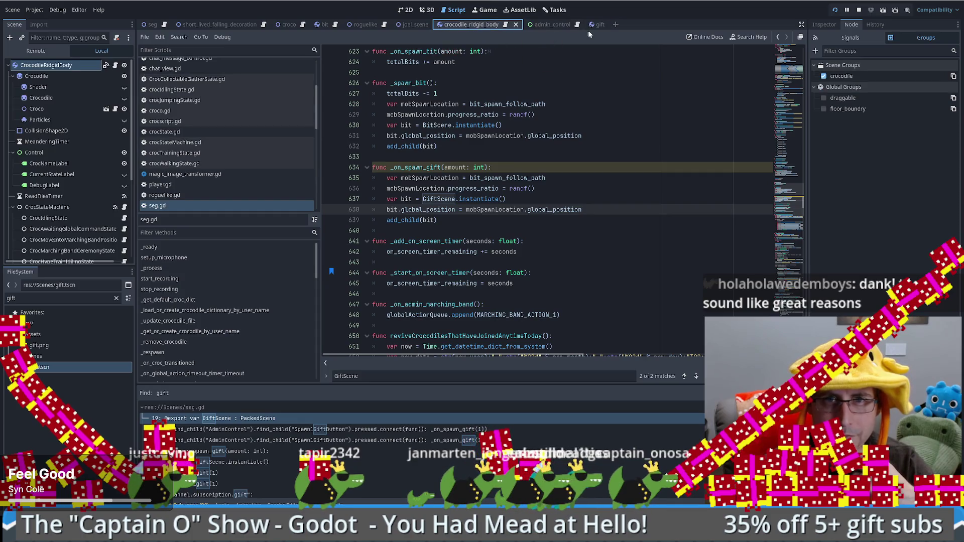
{"action": "left_click", "coordinate": [406, 9]}
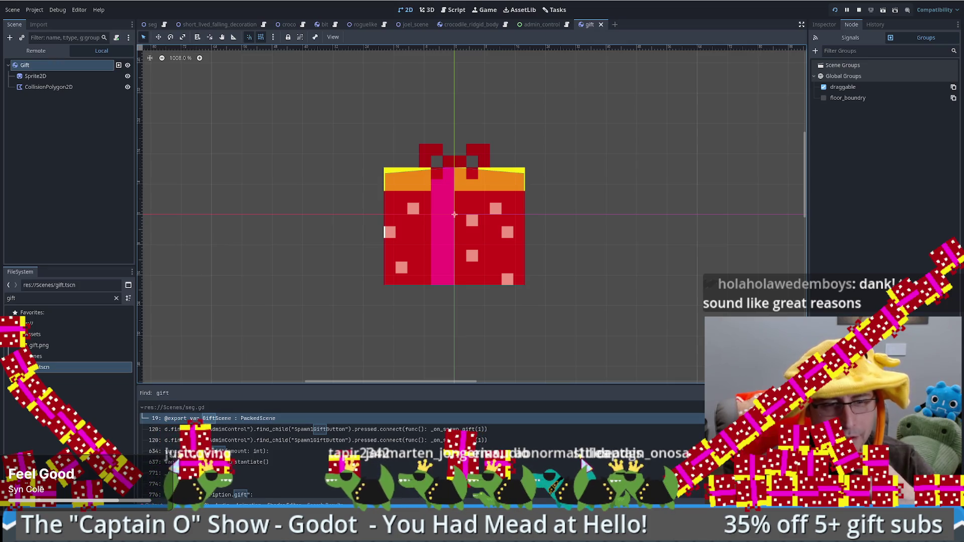
{"action": "key", "text": "alt+Tab"}
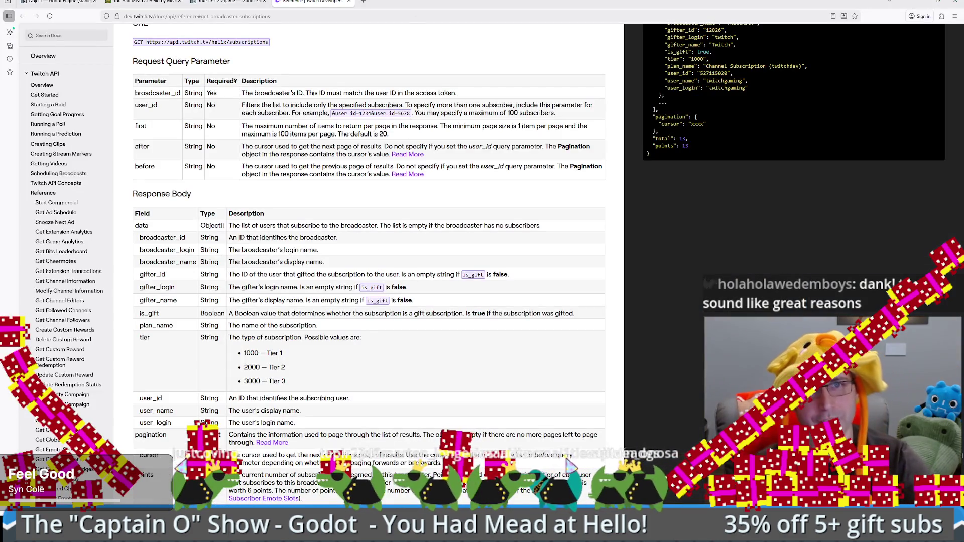
Google 'godot dragging tutorial' in a new tab and open the Drag & Drop in Godot 4 video
{"action": "double_click", "coordinate": [549, 3]}
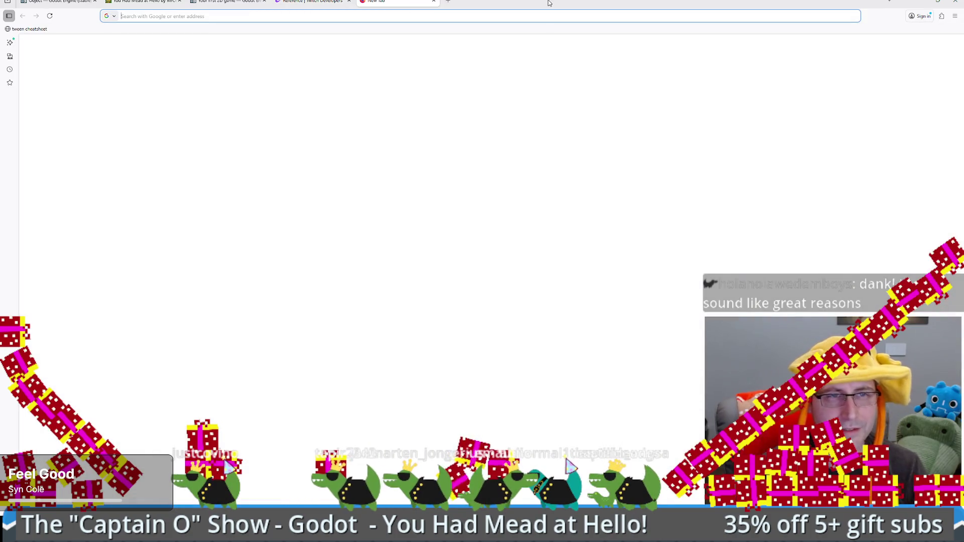
{"action": "type", "text": "godot g"}
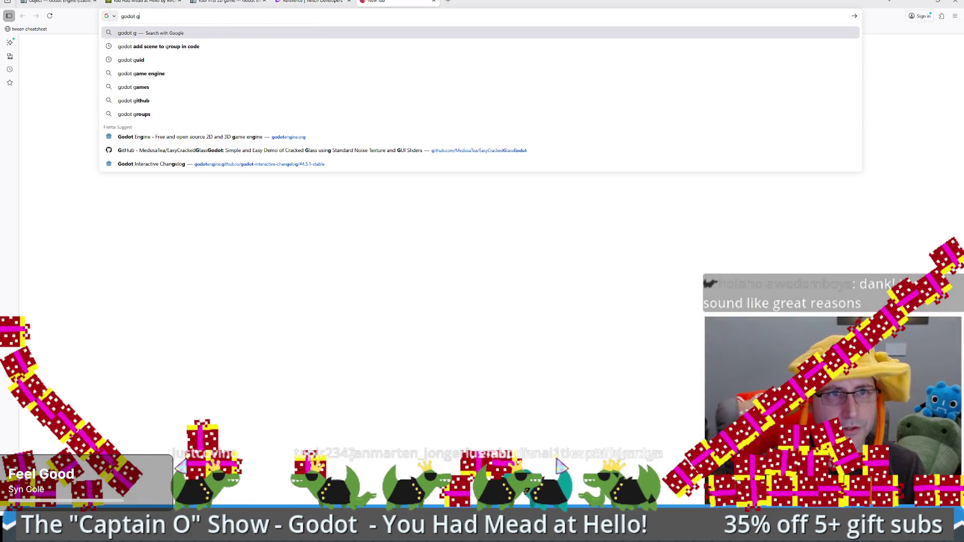
{"action": "type", "text": "odot dragging t"}
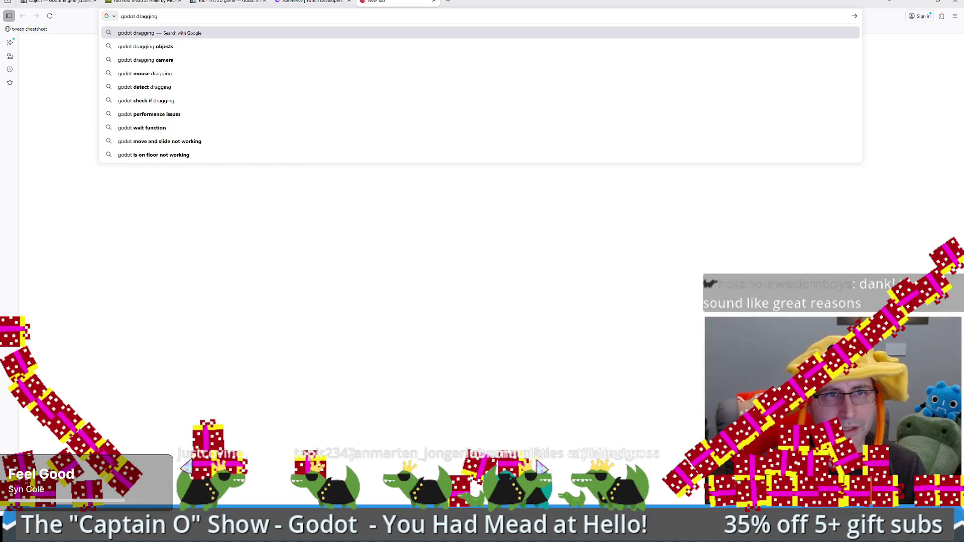
{"action": "type", "text": "utorial"}
{"action": "key", "text": "Return"}
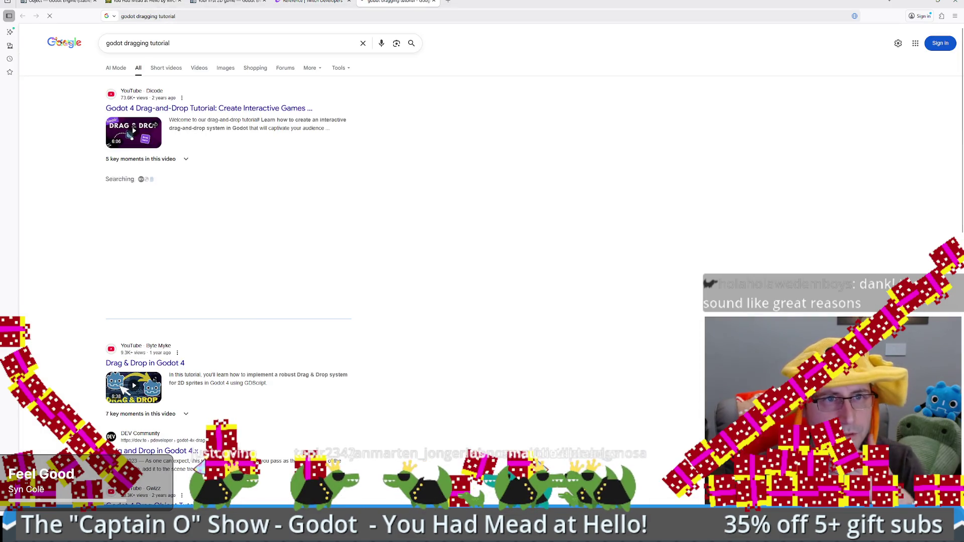
{"action": "scroll", "coordinate": [448, 215], "scroll_direction": "down", "scroll_amount": 2}
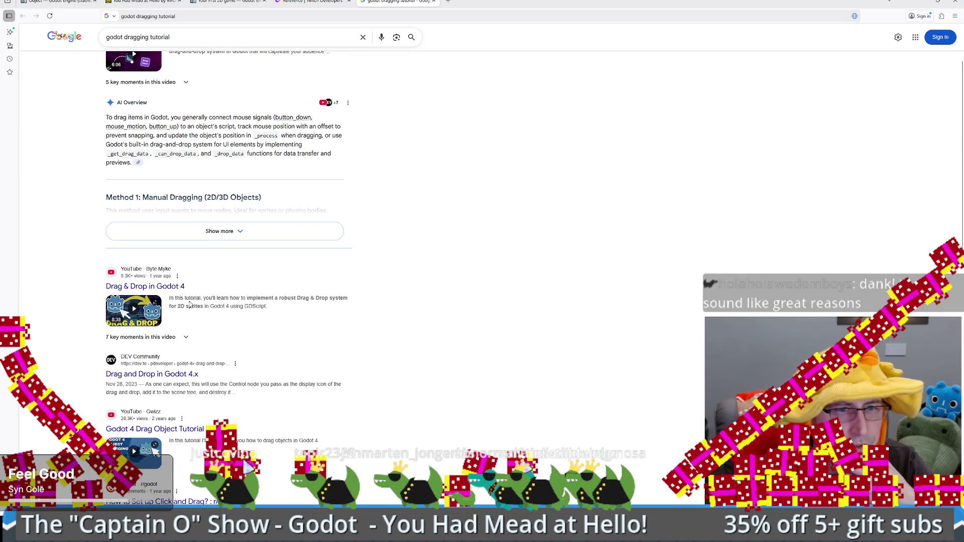
{"action": "scroll", "coordinate": [381, 270], "scroll_direction": "down", "scroll_amount": 3}
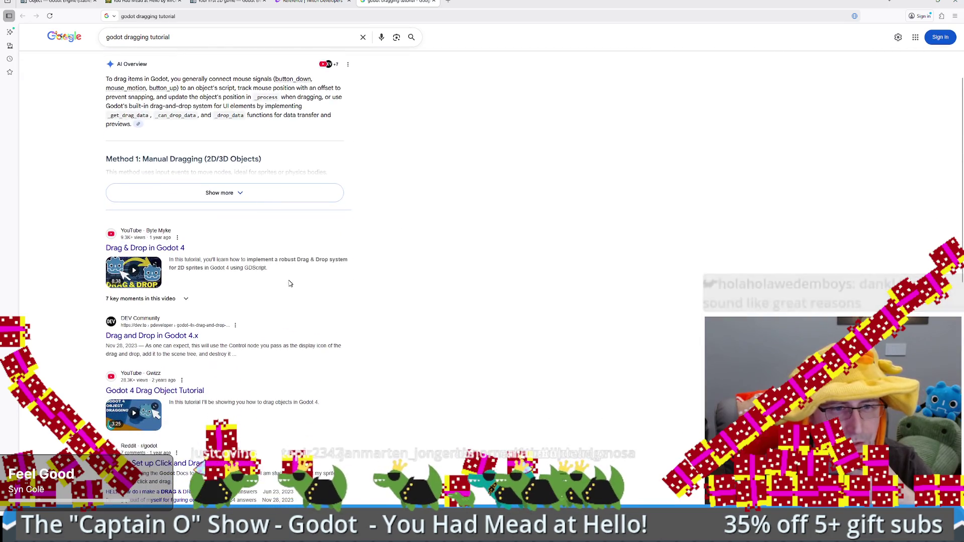
{"action": "scroll", "coordinate": [416, 259], "scroll_direction": "down", "scroll_amount": 5}
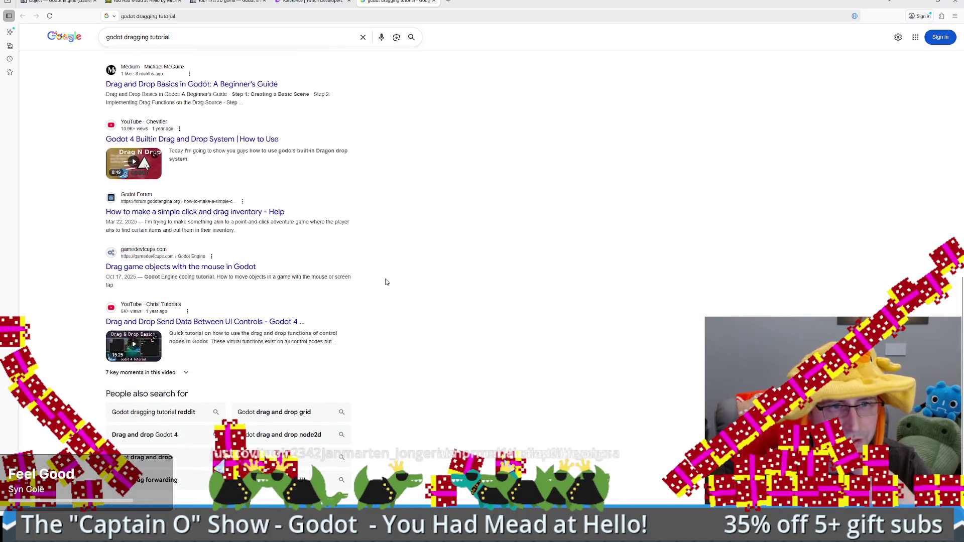
{"action": "scroll", "coordinate": [386, 281], "scroll_direction": "down", "scroll_amount": 1}
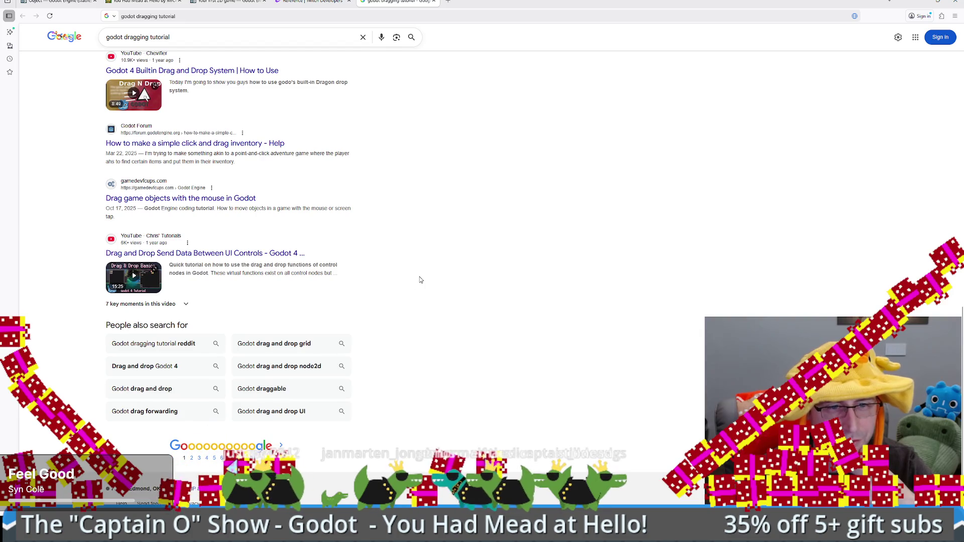
{"action": "scroll", "coordinate": [424, 296], "scroll_direction": "up", "scroll_amount": 10}
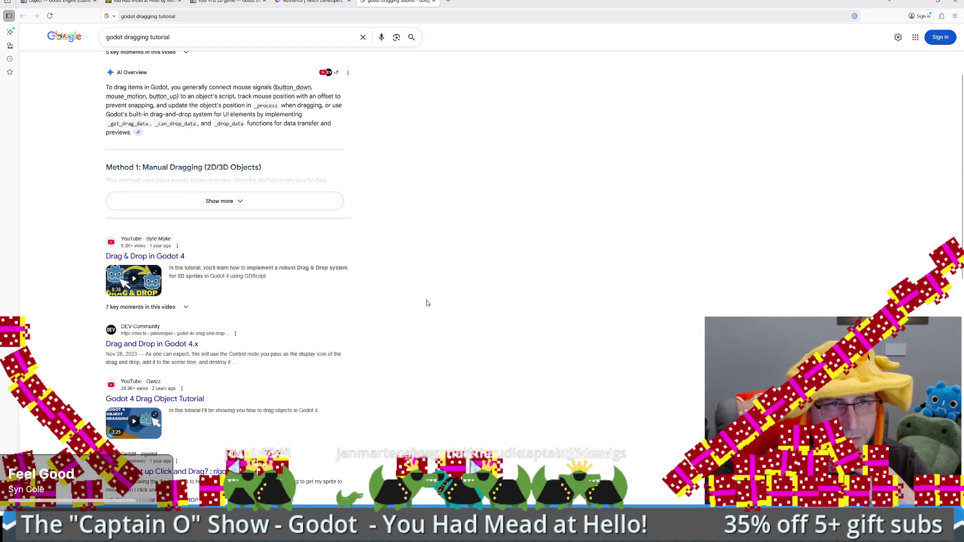
{"action": "scroll", "coordinate": [424, 295], "scroll_direction": "down", "scroll_amount": 2}
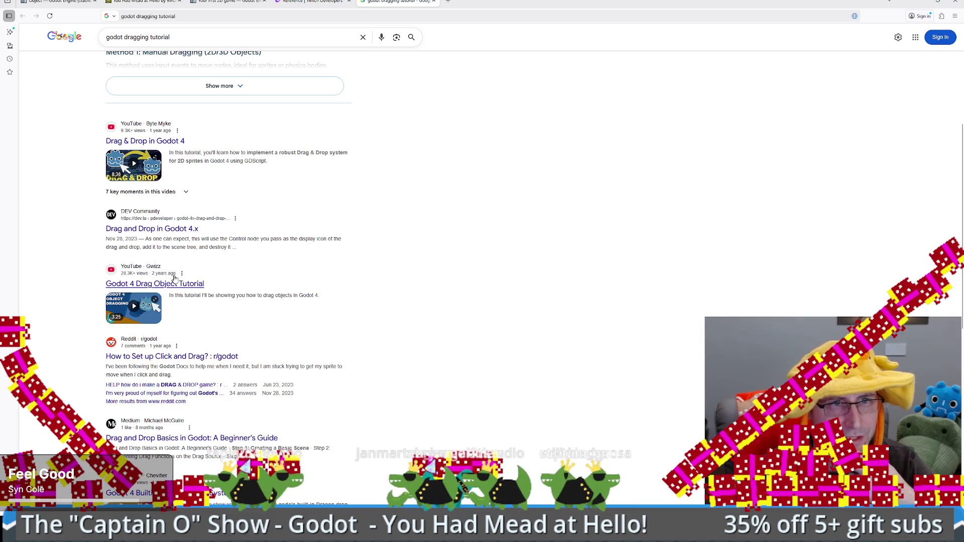
{"action": "left_click", "coordinate": [169, 145]}
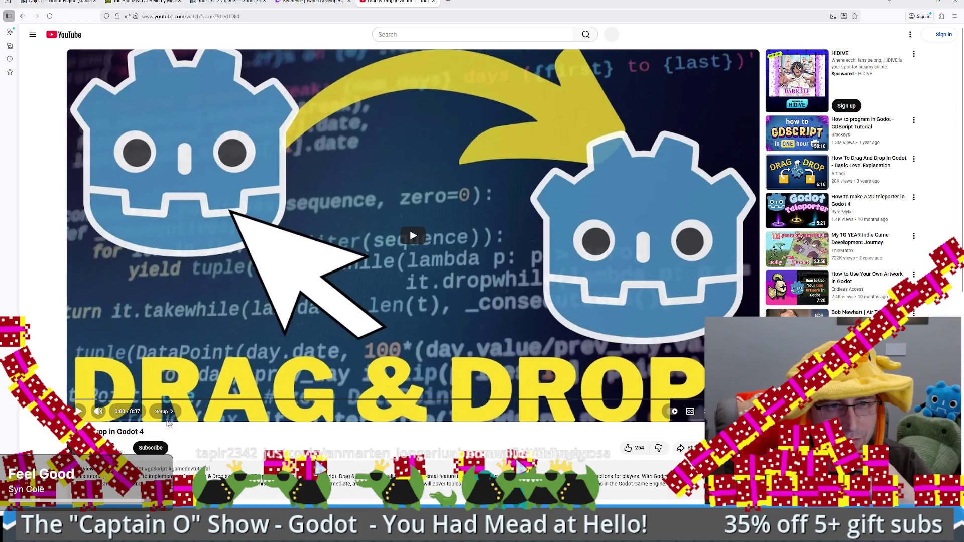
Expand the Drag & Drop video's description and chapters, then go back to the godot dragging tutorial results
{"action": "scroll", "coordinate": [212, 345], "scroll_direction": "down", "scroll_amount": 2}
{"action": "scroll", "coordinate": [211, 345], "scroll_direction": "down", "scroll_amount": 1}
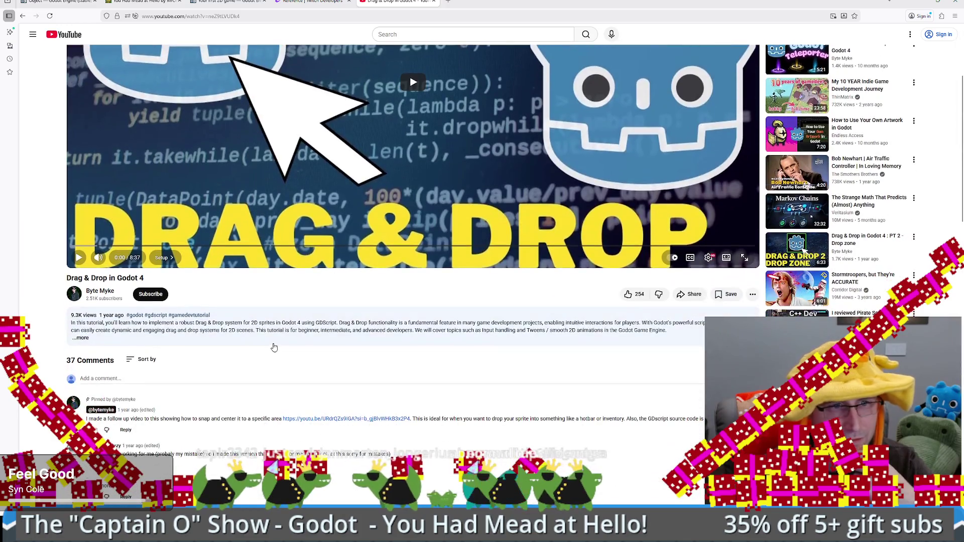
{"action": "left_click", "coordinate": [196, 343]}
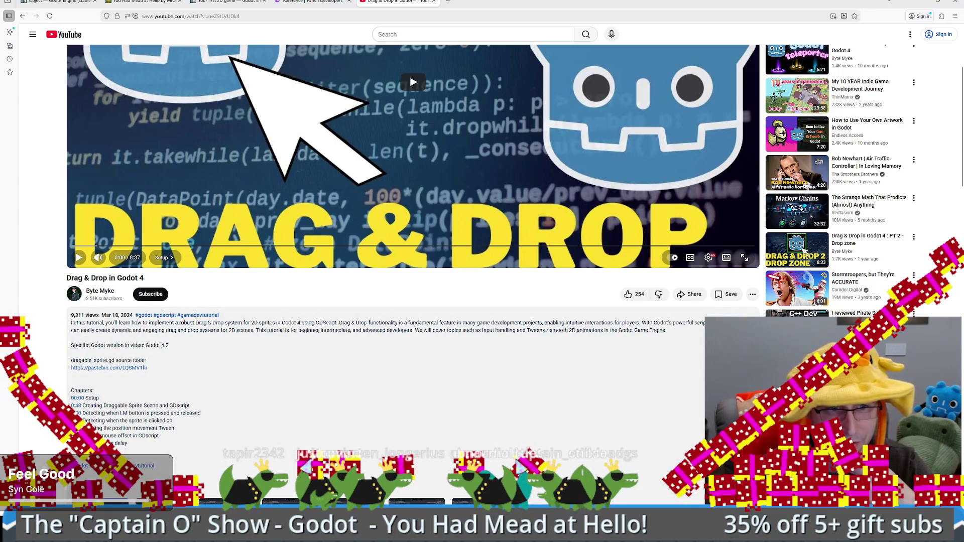
{"action": "scroll", "coordinate": [98, 343], "scroll_direction": "down", "scroll_amount": 1}
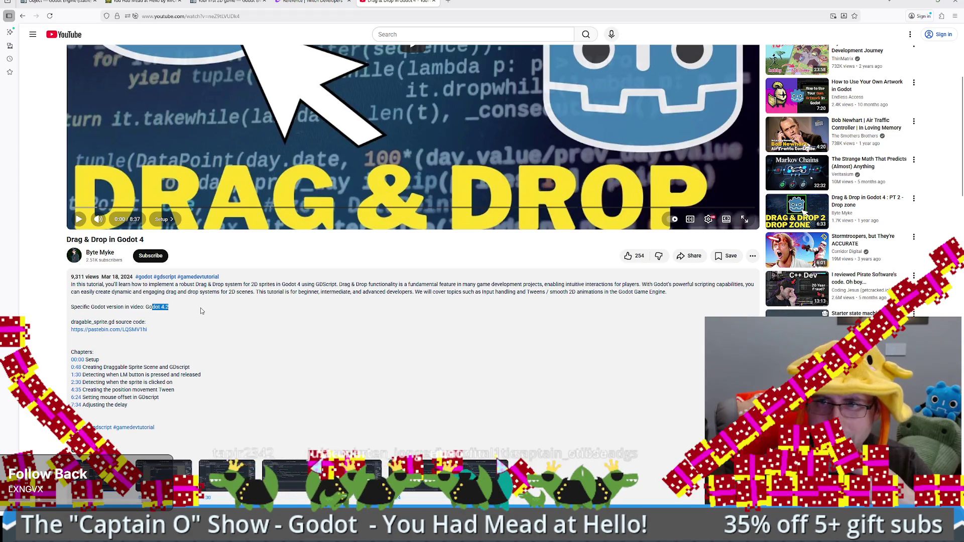
{"action": "key", "text": "alt+Left"}
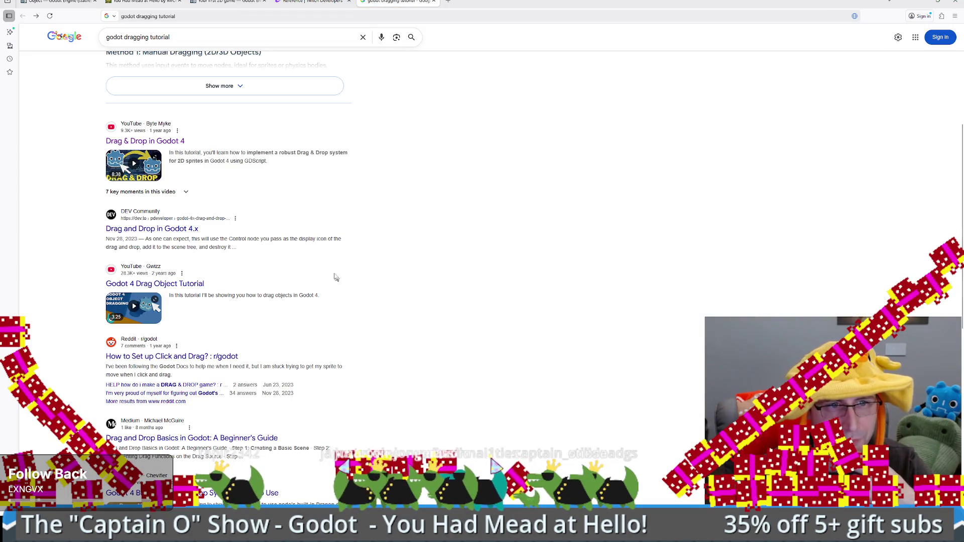
Skim the search results, then visit the godotshaders site through the address bar
{"action": "scroll", "coordinate": [355, 295], "scroll_direction": "down", "scroll_amount": 2}
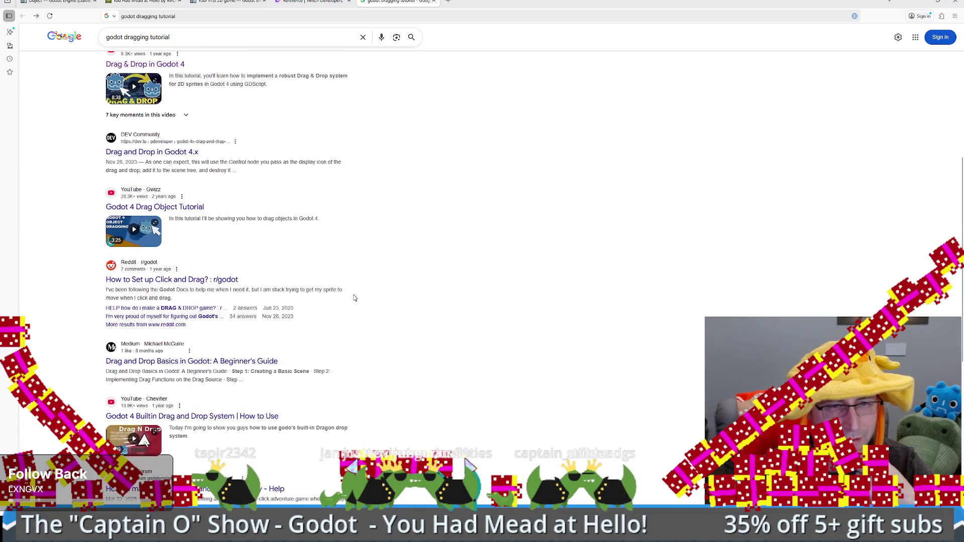
{"action": "scroll", "coordinate": [352, 295], "scroll_direction": "down", "scroll_amount": 2}
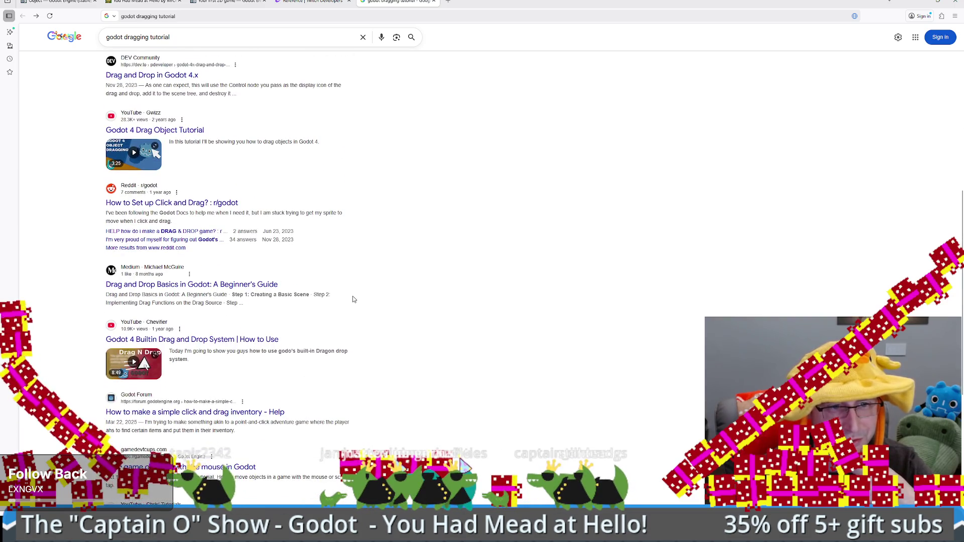
{"action": "scroll", "coordinate": [353, 299], "scroll_direction": "up", "scroll_amount": 8}
{"action": "left_click", "coordinate": [191, 16]}
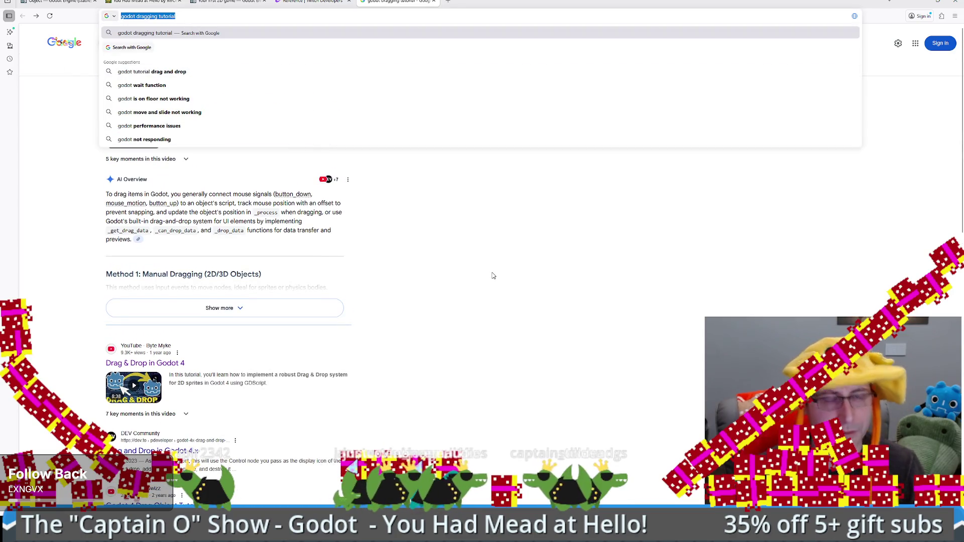
{"action": "type", "text": "godotshaders"}
{"action": "key", "text": "Return"}
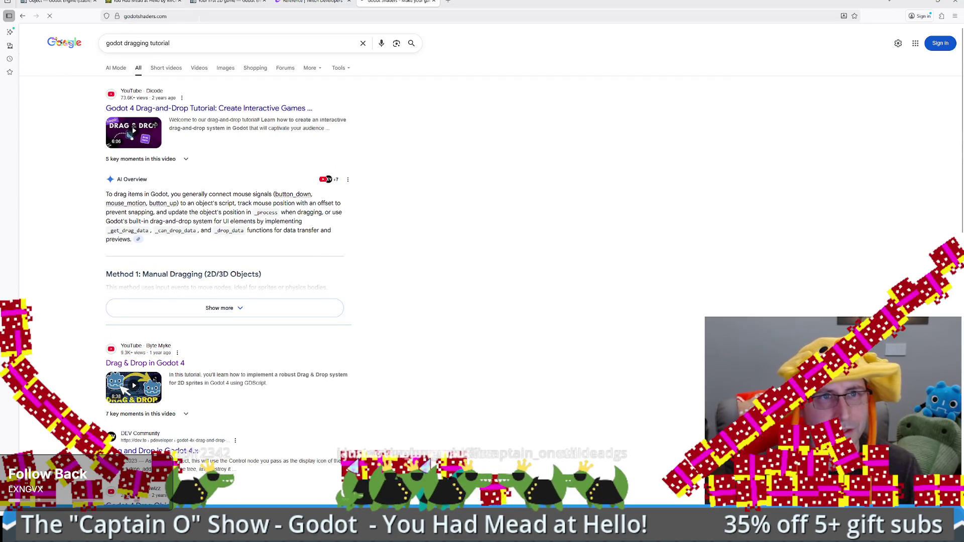
Search Google for godot and open the official Godot Engine website
{"action": "key", "text": "ctrl+l"}
{"action": "type", "text": "d"}
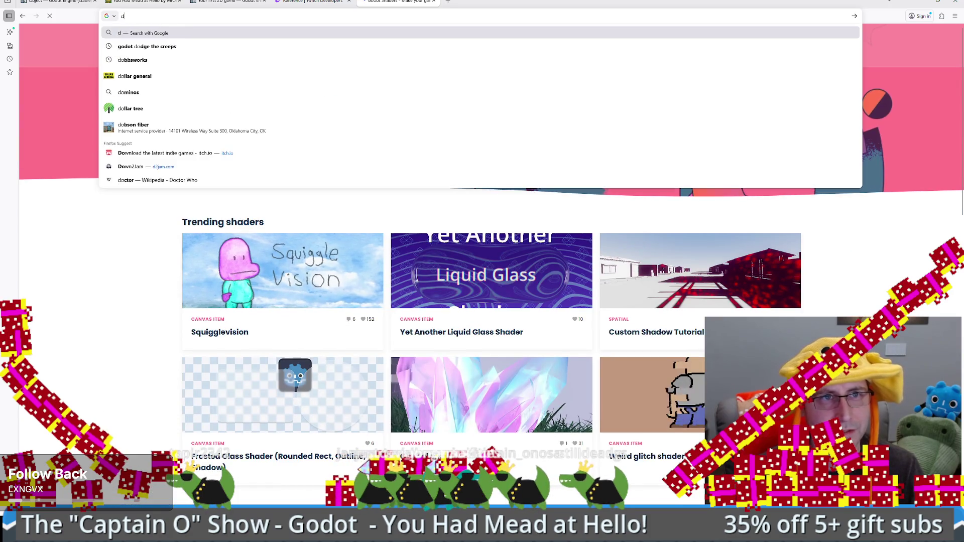
{"action": "key", "text": "BackSpace"}
{"action": "type", "text": "godot"}
{"action": "key", "text": "Return"}
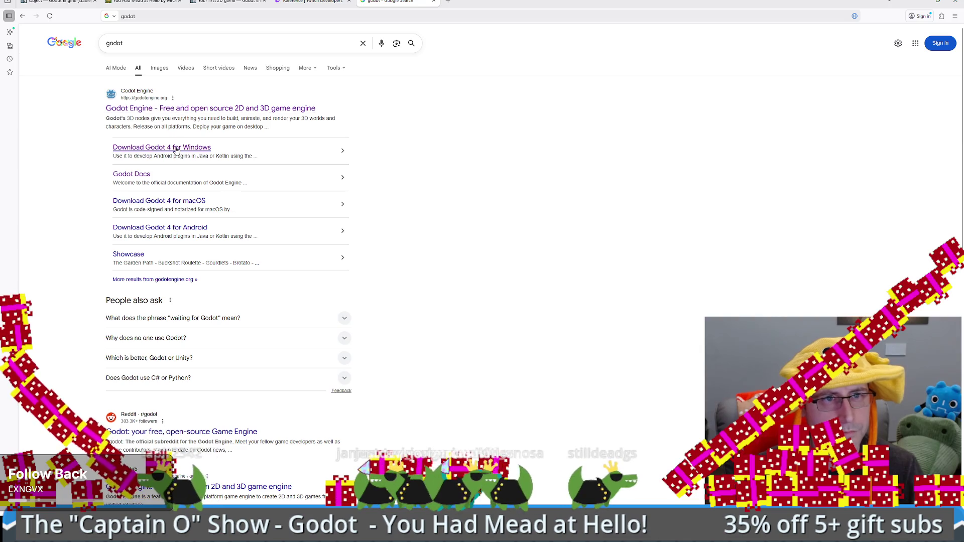
{"action": "left_click", "coordinate": [191, 113]}
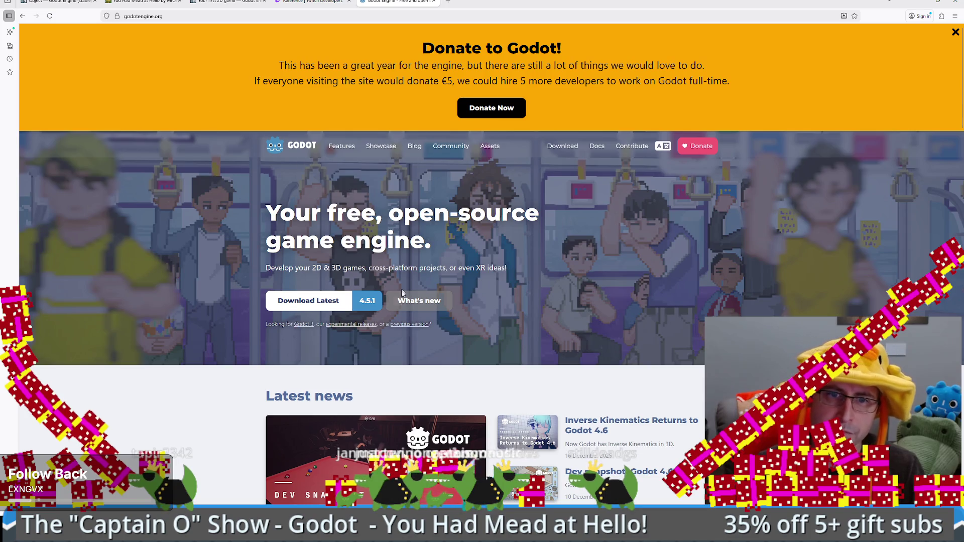
Open the Godot 4.5 release notes and read down to the Editor section
{"action": "left_click", "coordinate": [423, 302]}
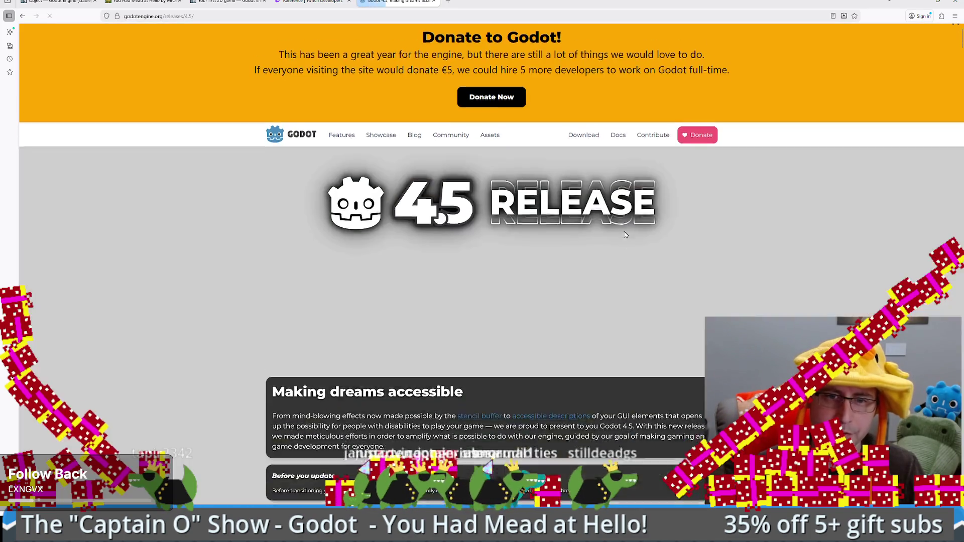
{"action": "scroll", "coordinate": [512, 315], "scroll_direction": "down", "scroll_amount": 6}
{"action": "scroll", "coordinate": [512, 315], "scroll_direction": "down", "scroll_amount": 4}
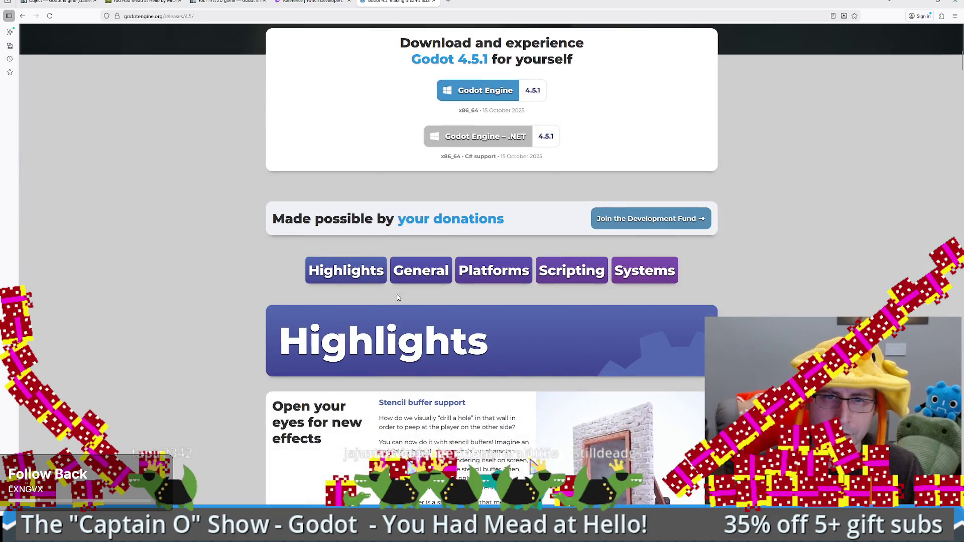
{"action": "scroll", "coordinate": [774, 303], "scroll_direction": "down", "scroll_amount": 5}
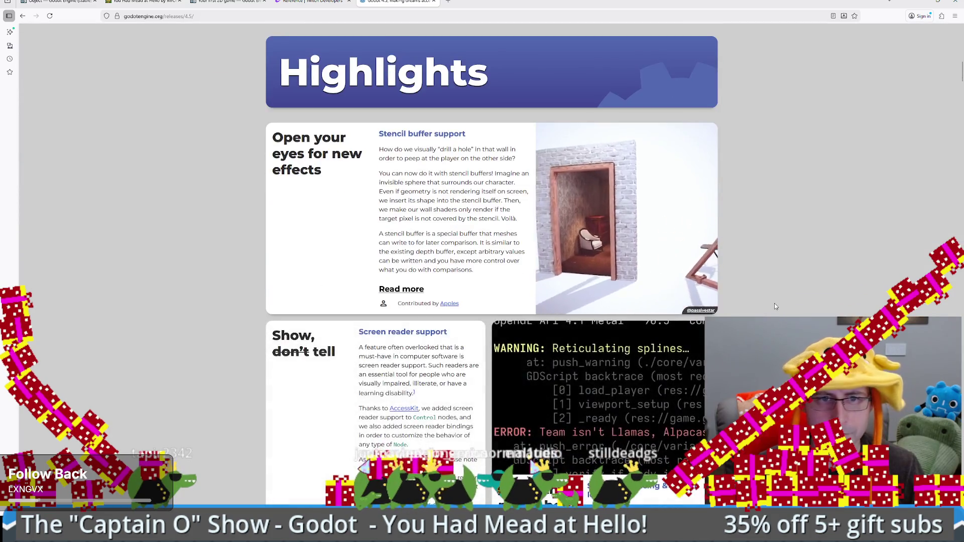
{"action": "scroll", "coordinate": [768, 301], "scroll_direction": "down", "scroll_amount": 15}
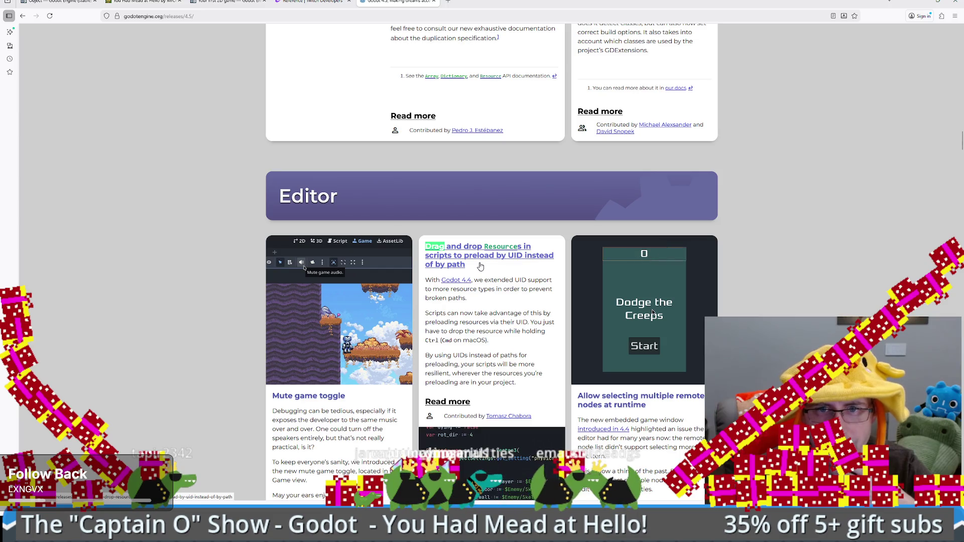
{"action": "scroll", "coordinate": [408, 370], "scroll_direction": "down", "scroll_amount": 2}
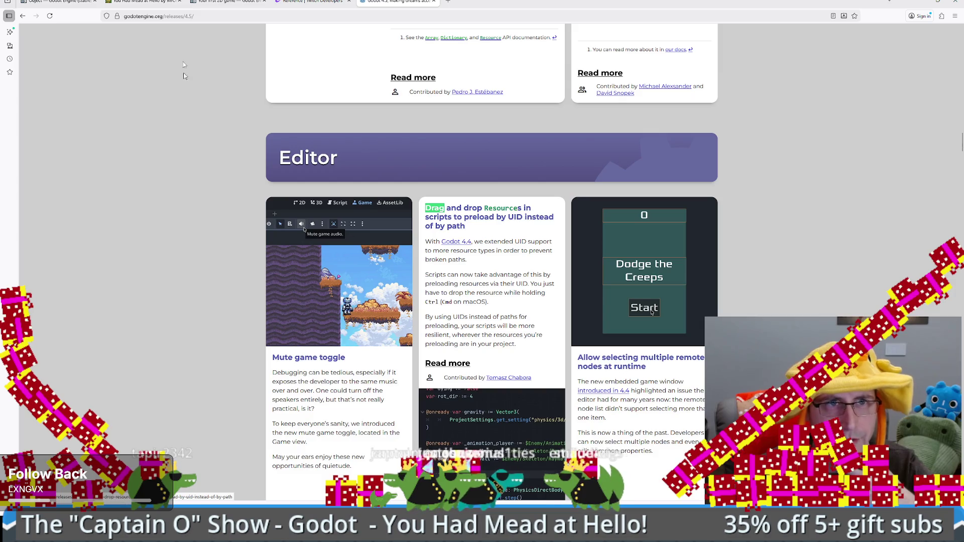
Change the address to the 4.4/ release page and load it
{"action": "double_click", "coordinate": [188, 16]}
{"action": "type", "text": "4.4/"}
{"action": "key", "text": "Return"}
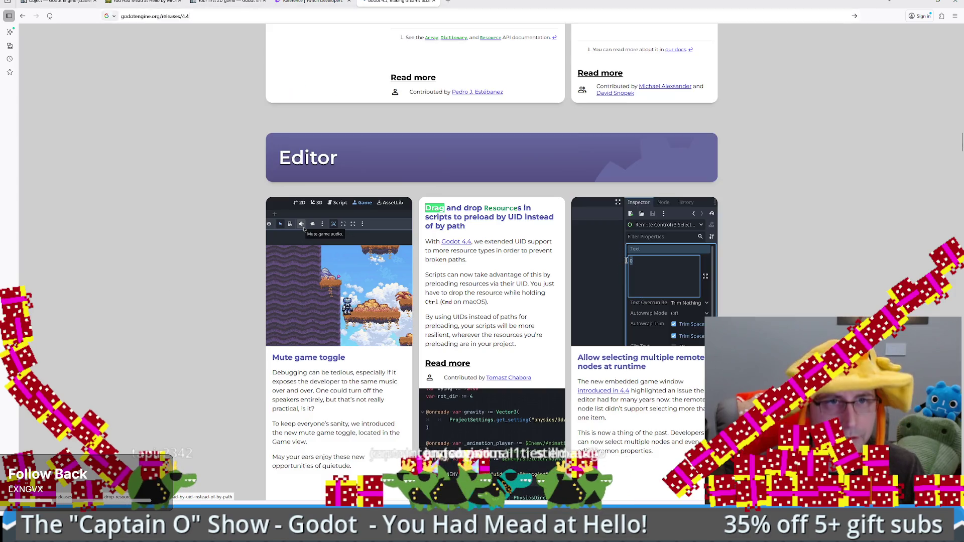
Skim the Godot 4.4 release notes down to the Download Godot 4.4.1 box
{"action": "scroll", "coordinate": [393, 253], "scroll_direction": "down", "scroll_amount": 10}
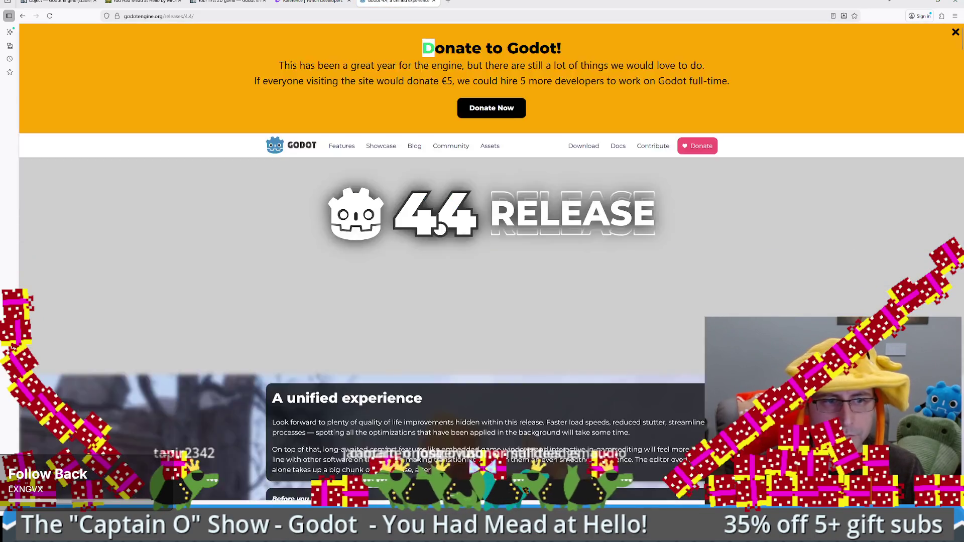
{"action": "scroll", "coordinate": [422, 459], "scroll_direction": "down", "scroll_amount": 15}
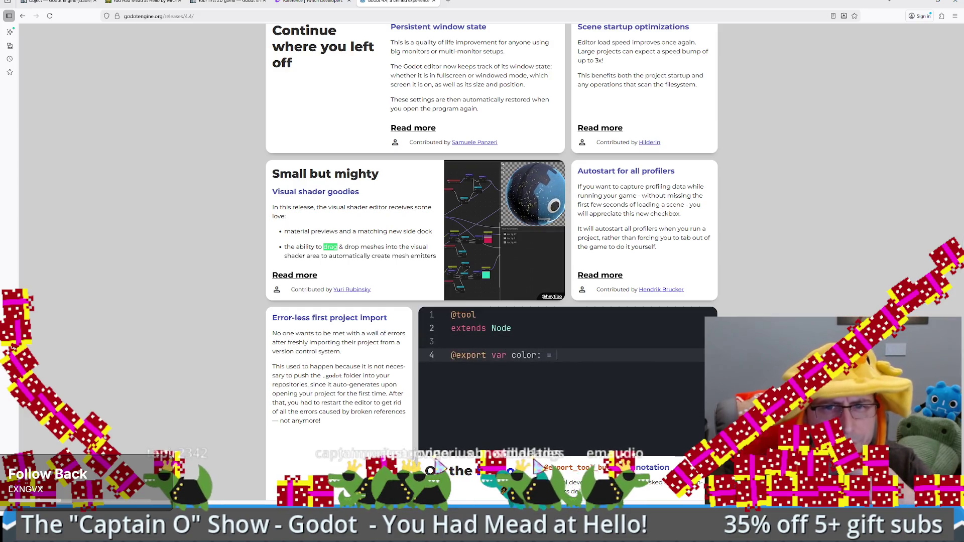
{"action": "scroll", "coordinate": [438, 467], "scroll_direction": "down", "scroll_amount": 15}
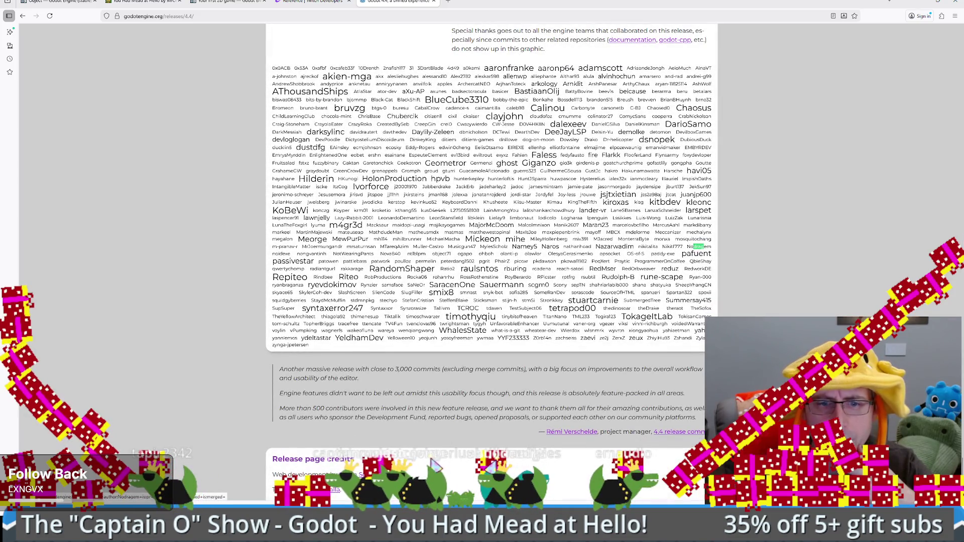
{"action": "scroll", "coordinate": [436, 468], "scroll_direction": "up", "scroll_amount": 12}
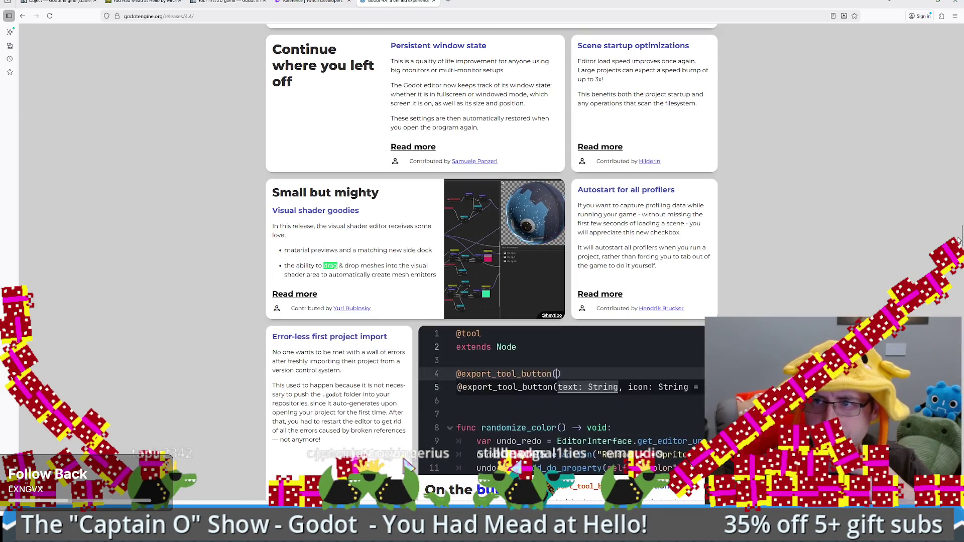
{"action": "left_click_drag", "start_coordinate": [958, 240], "coordinate": [952, 22]}
{"action": "scroll", "coordinate": [727, 182], "scroll_direction": "down", "scroll_amount": 3}
{"action": "scroll", "coordinate": [703, 191], "scroll_direction": "up", "scroll_amount": 3}
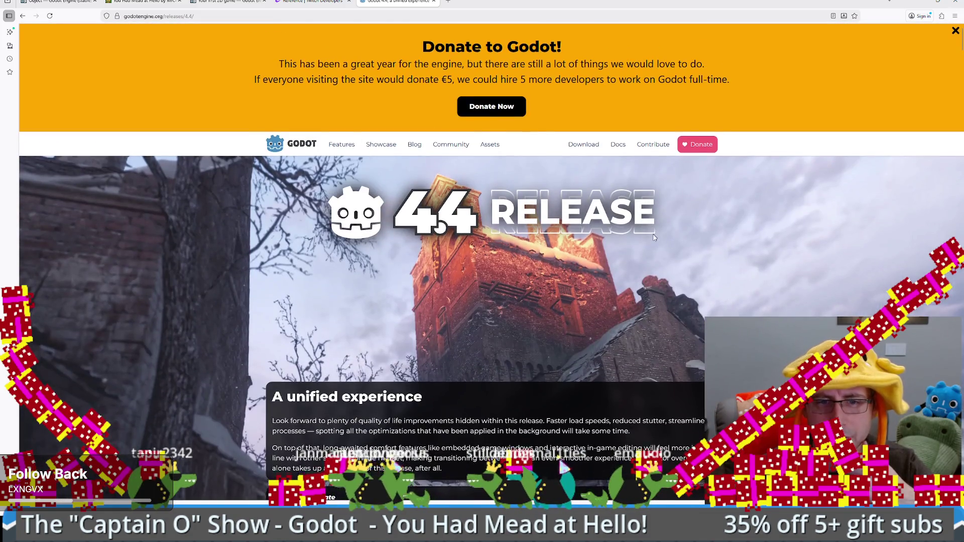
{"action": "scroll", "coordinate": [648, 221], "scroll_direction": "down", "scroll_amount": 5}
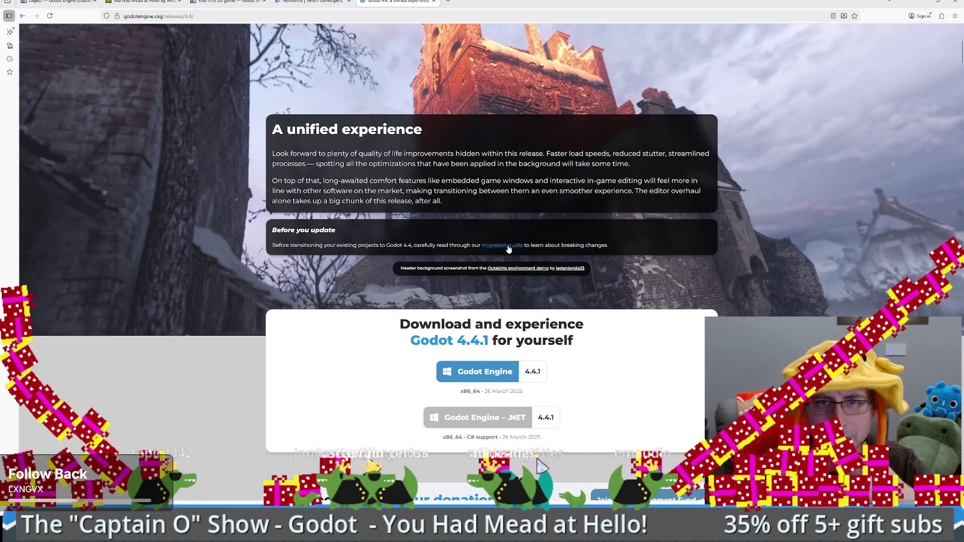
{"action": "left_click", "coordinate": [207, 17]}
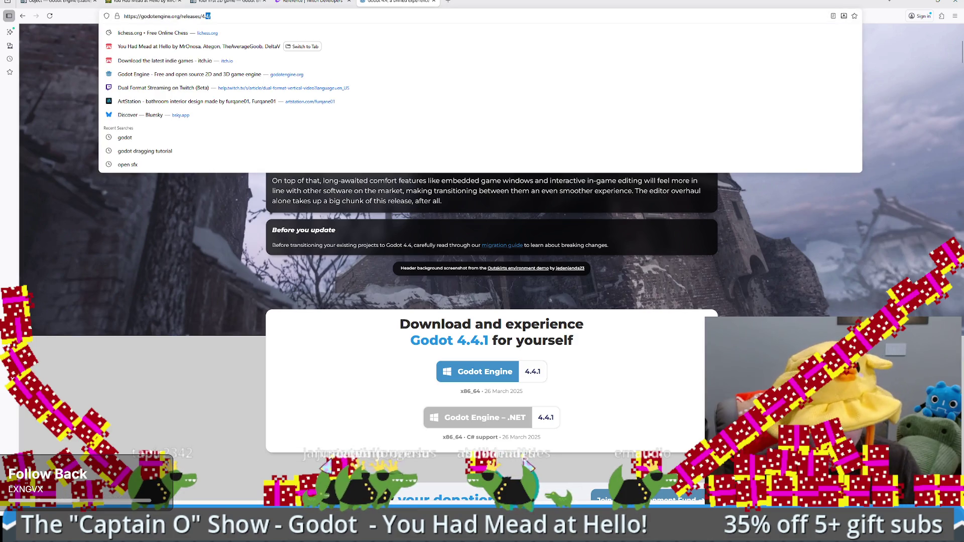
Reload the releases/4.5/ notes, skim them, then minimize the browser to reveal Godot
{"action": "type", "text": "5/"}
{"action": "key", "text": "Return"}
{"action": "scroll", "coordinate": [436, 324], "scroll_direction": "down", "scroll_amount": 8}
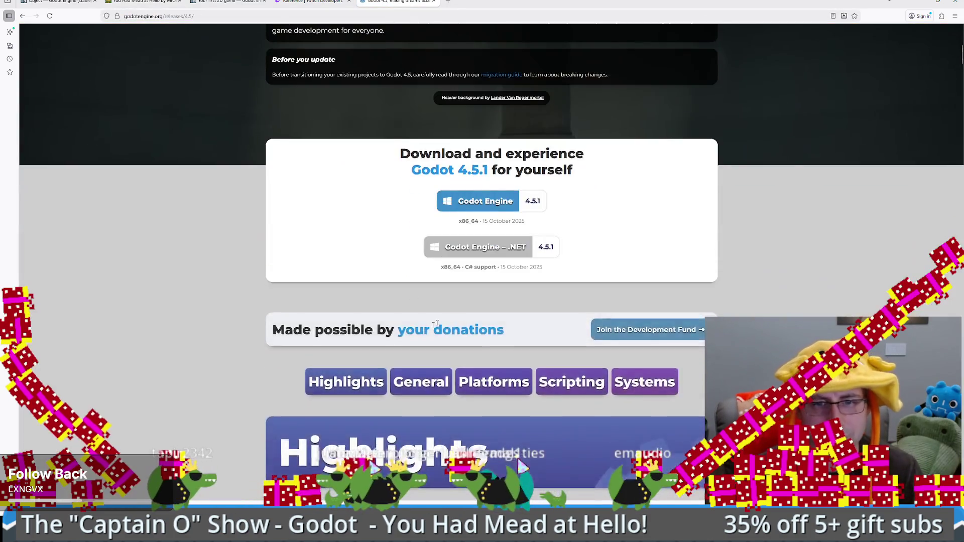
{"action": "scroll", "coordinate": [436, 324], "scroll_direction": "down", "scroll_amount": 6}
{"action": "scroll", "coordinate": [922, 243], "scroll_direction": "down", "scroll_amount": 6}
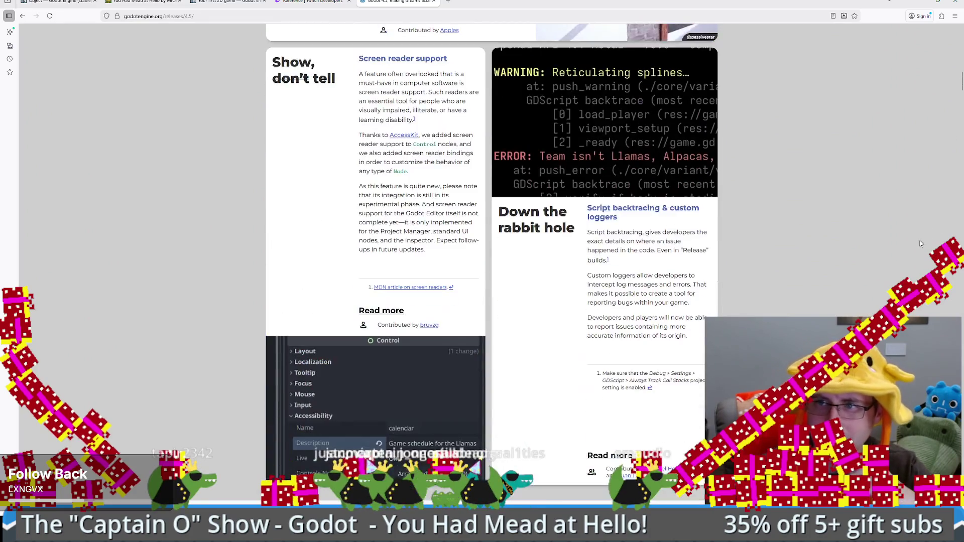
{"action": "mouse_move", "coordinate": [961, 77]}
{"action": "left_mouse_down"}
{"action": "mouse_move", "coordinate": [962, 354]}
{"action": "mouse_move", "coordinate": [961, 321]}
{"action": "left_mouse_up"}
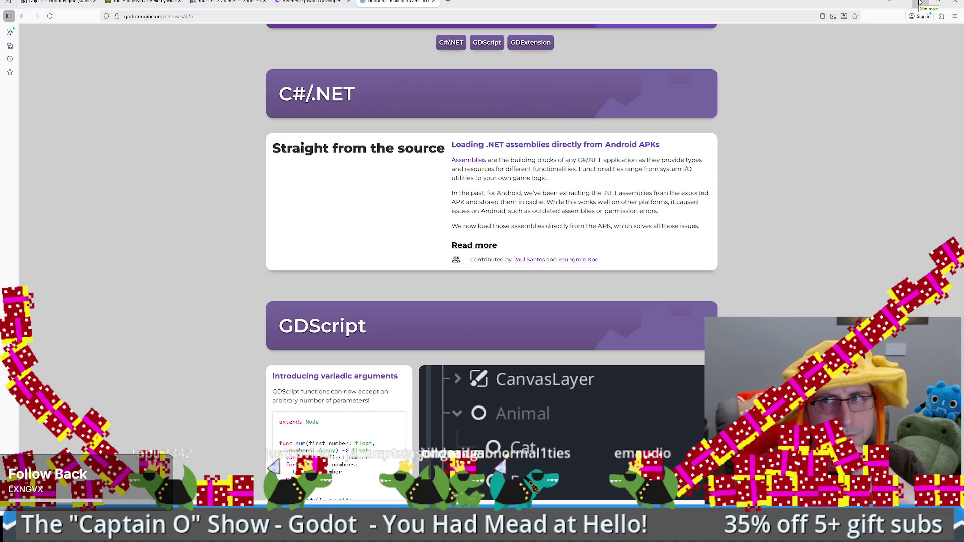
{"action": "left_click", "coordinate": [920, 2]}
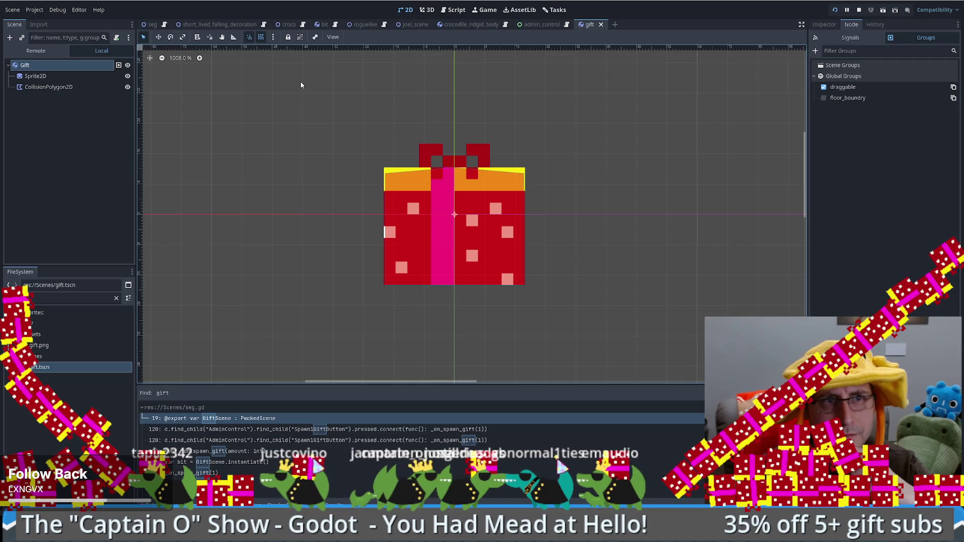
Attach a new gift.gd script extending RigidBody2D to Gift and add a line below extends
{"action": "left_click", "coordinate": [117, 37]}
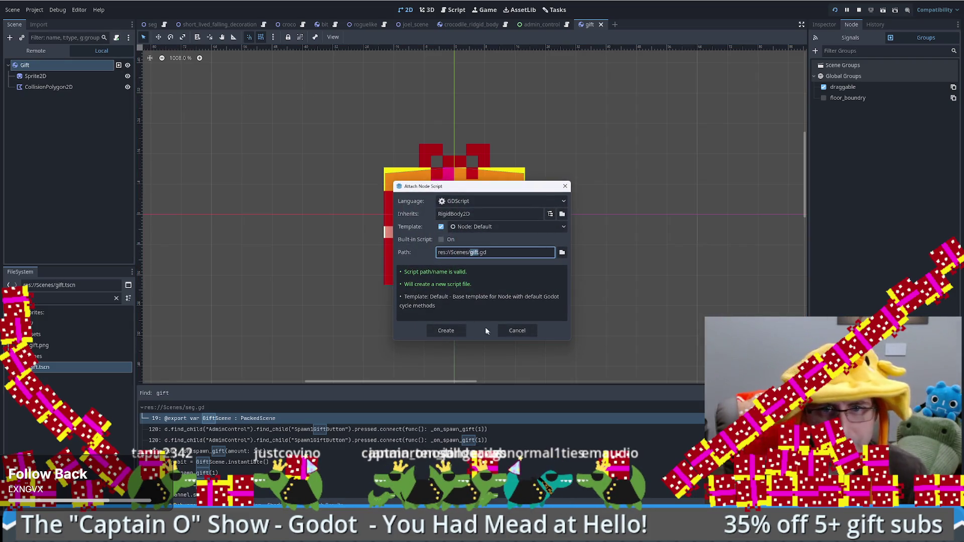
{"action": "left_click", "coordinate": [443, 330]}
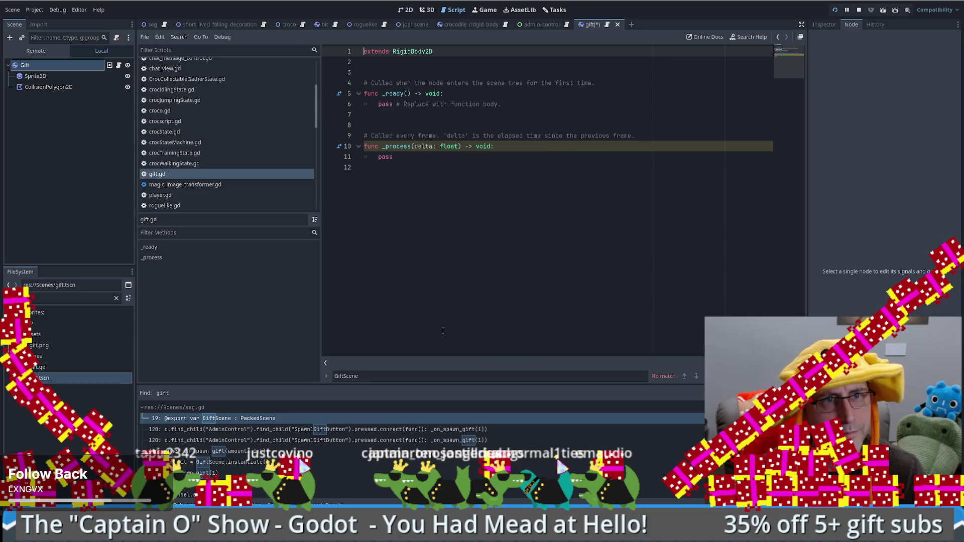
{"action": "left_click", "coordinate": [449, 67]}
{"action": "key", "text": "Return"}
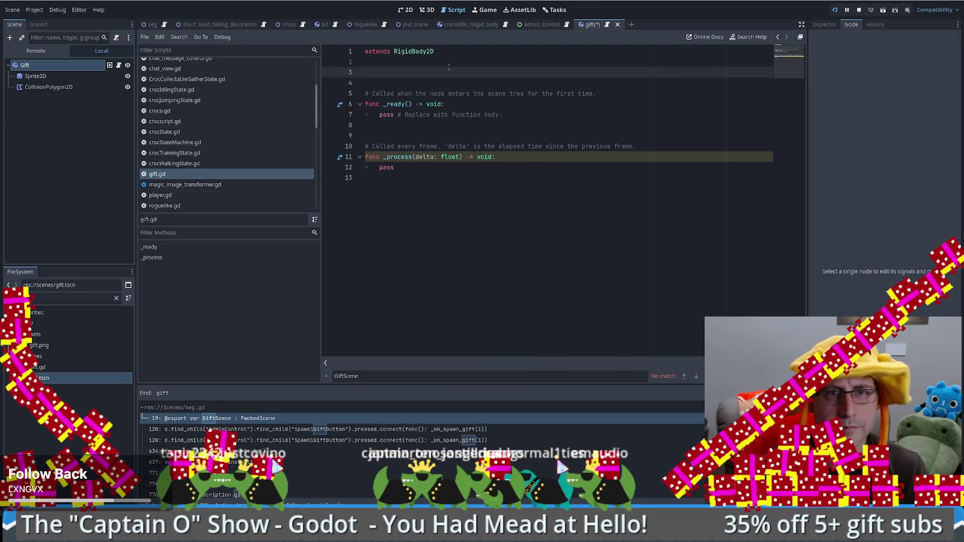
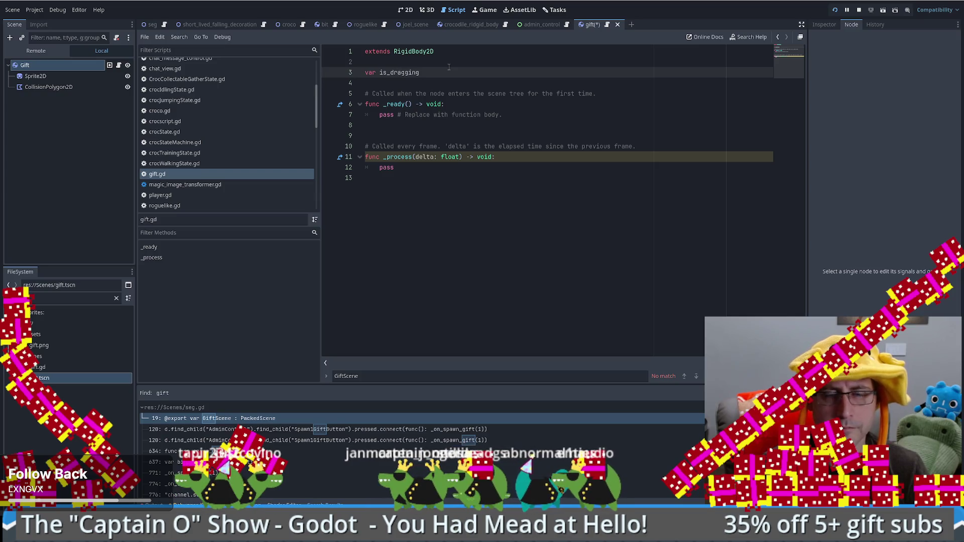
Change is_dragging's type from 'boolean' to 'bool' on line 3 of gift.gd
{"action": "left_click", "coordinate": [500, 105]}
{"action": "left_click", "coordinate": [455, 73]}
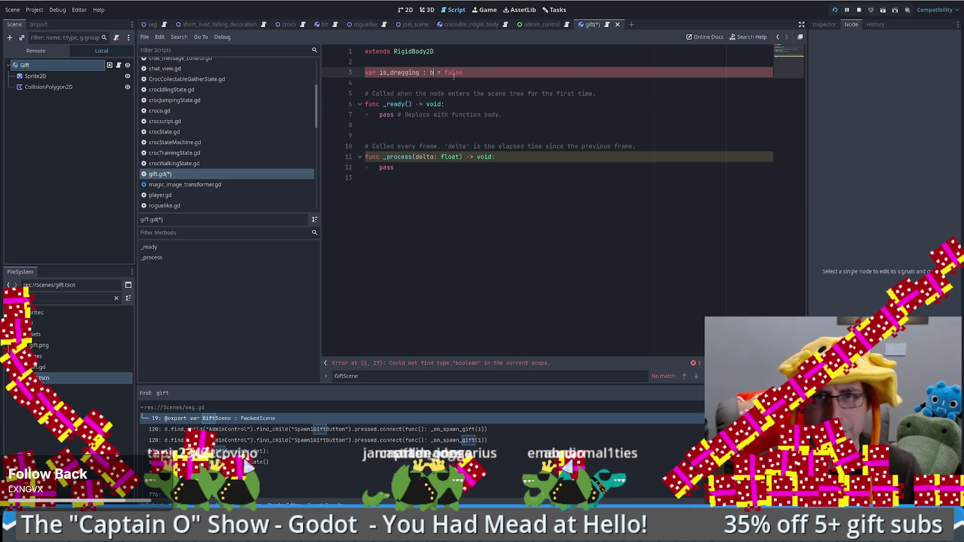
{"action": "type", "text": "ool"}
{"action": "left_click", "coordinate": [489, 72]}
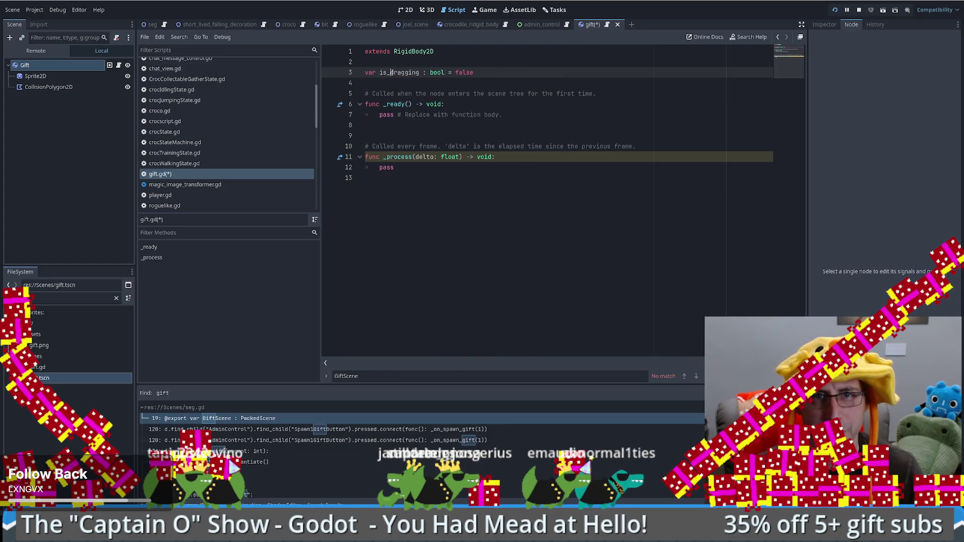
{"action": "left_click", "coordinate": [446, 192]}
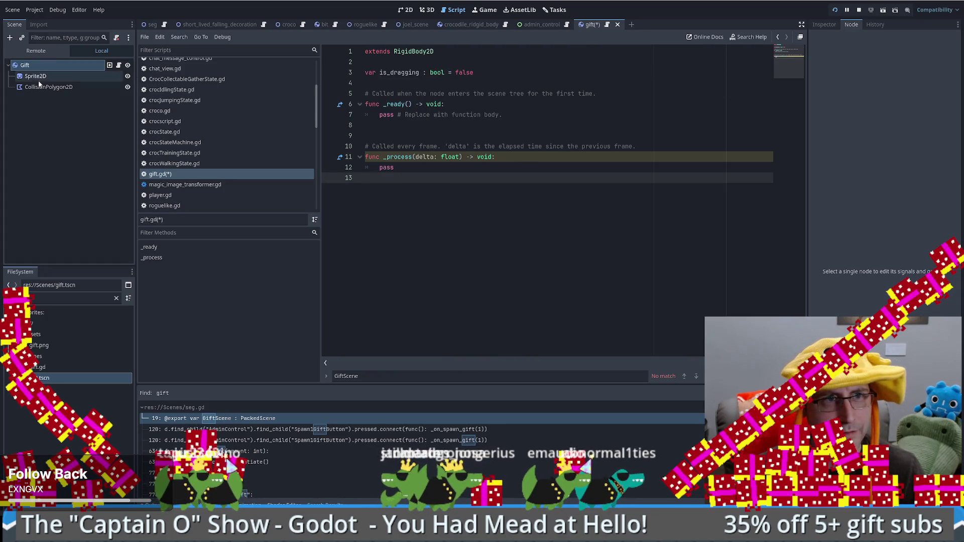
Select the Gift root node and list its signals in the Node dock
{"action": "left_click", "coordinate": [43, 65]}
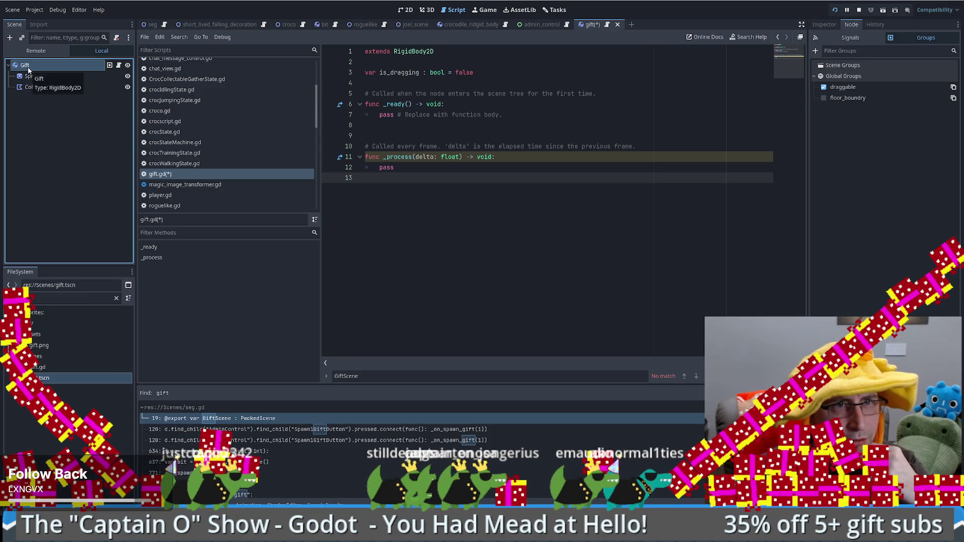
{"action": "left_click", "coordinate": [825, 24]}
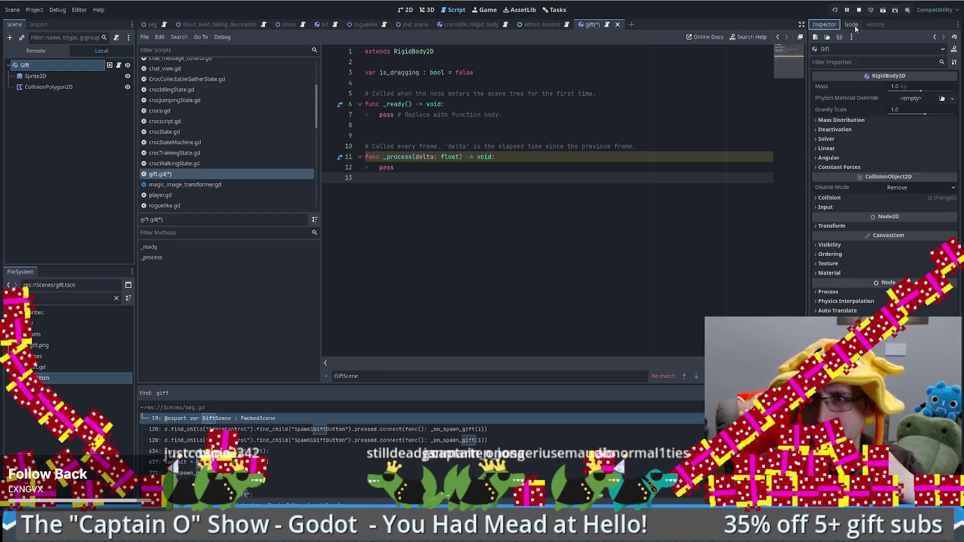
{"action": "left_click", "coordinate": [855, 27]}
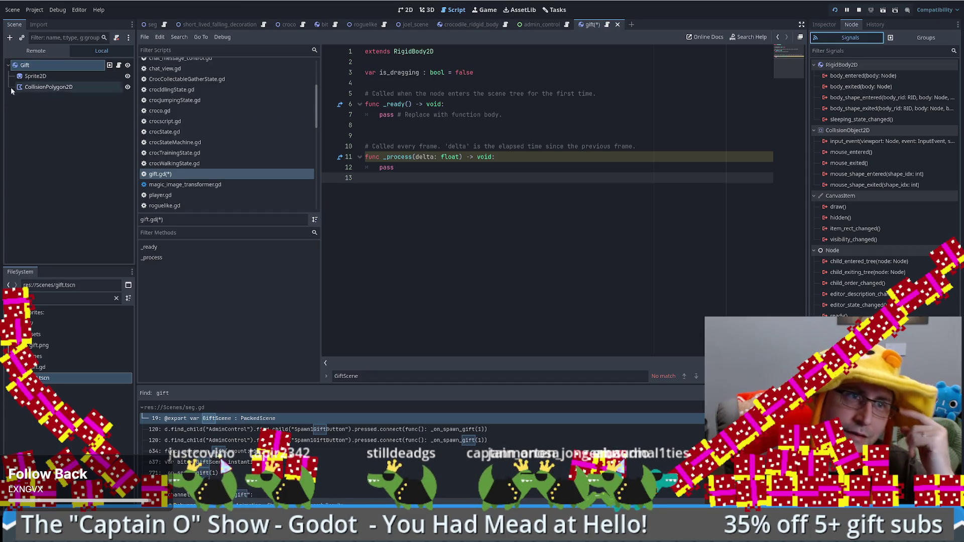
{"action": "left_click", "coordinate": [10, 37]}
Add an Area2D child to Gift by searching 'area' and view it in 2D
{"action": "type", "text": "area"}
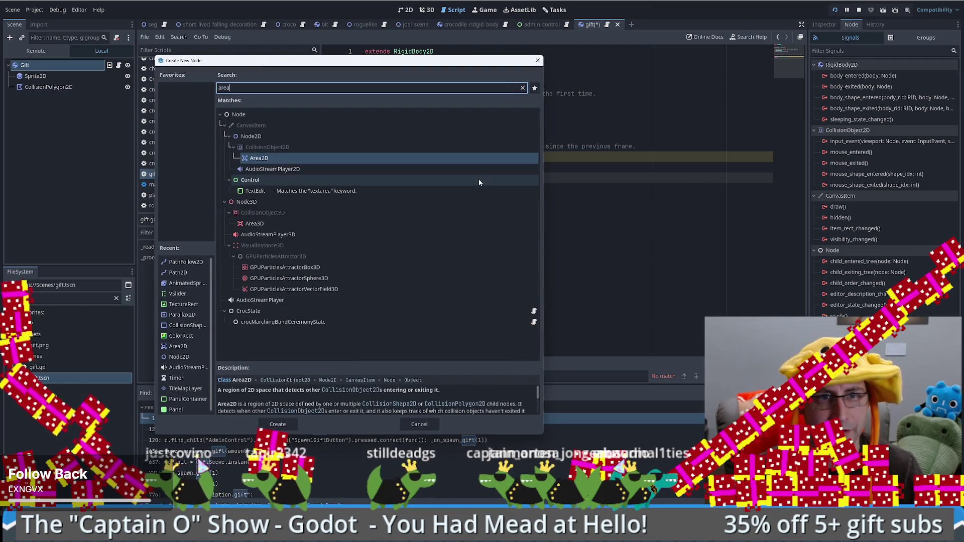
{"action": "left_click", "coordinate": [278, 425]}
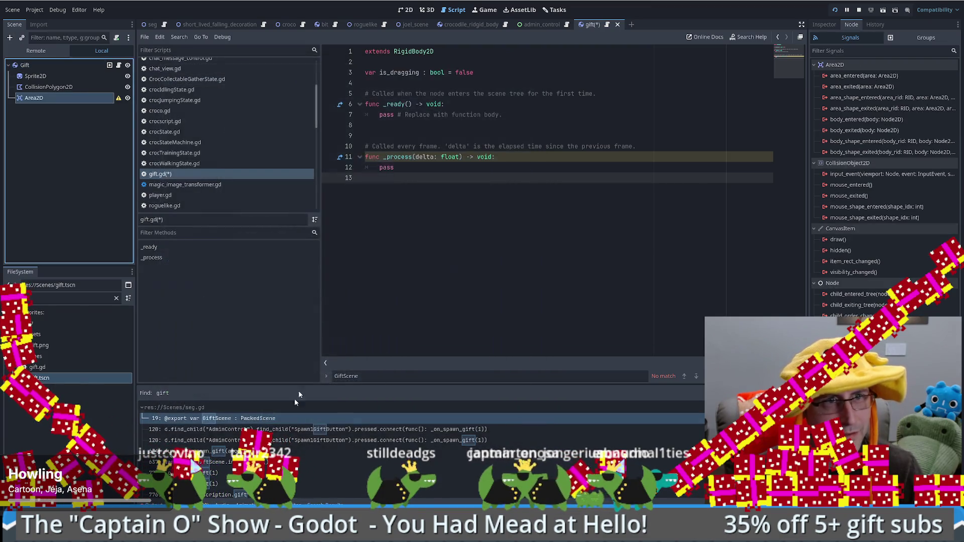
{"action": "left_click", "coordinate": [410, 9]}
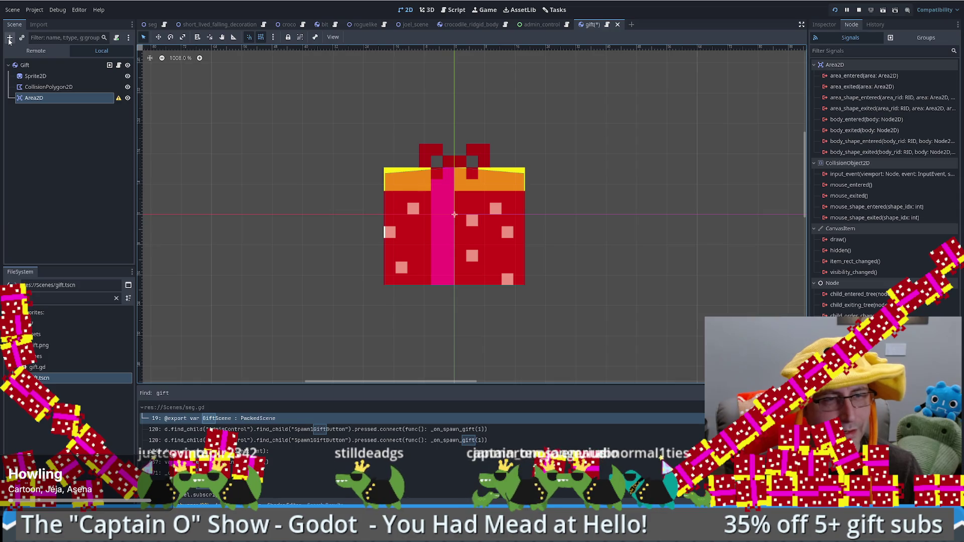
Move Area2D above Sprite2D, then undo reparenting the sprite and polygon under it
{"action": "left_click_drag", "start_coordinate": [38, 99], "coordinate": [34, 76]}
{"action": "left_click", "coordinate": [36, 87]}
{"action": "left_click", "coordinate": [49, 98], "text": "shift"}
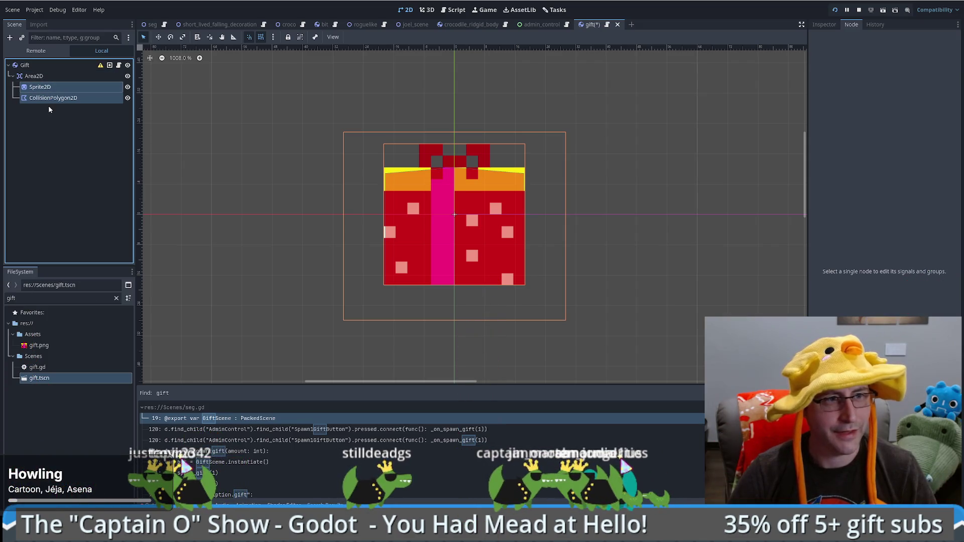
{"action": "key", "text": "ctrl+z"}
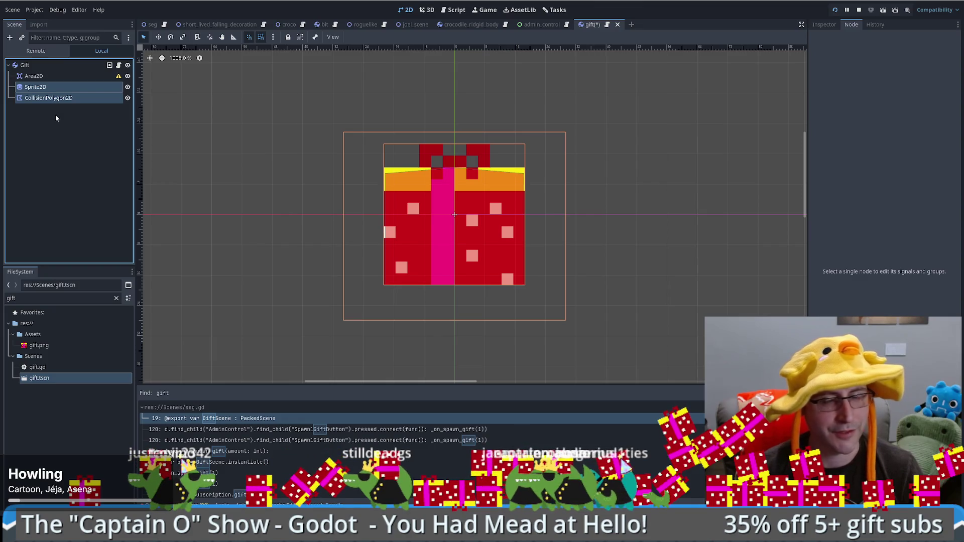
Add a CollisionShape2D under Area2D with a new RectangleShape2D
{"action": "left_click", "coordinate": [44, 77]}
{"action": "key", "text": "ctrl+a"}
{"action": "type", "text": "c"}
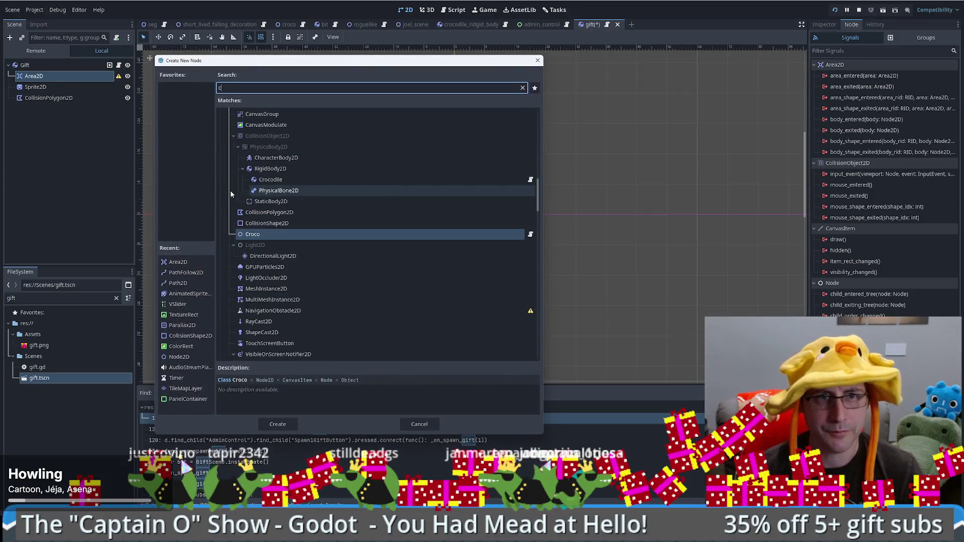
{"action": "type", "text": "ollisionshape"}
{"action": "key", "text": "Return"}
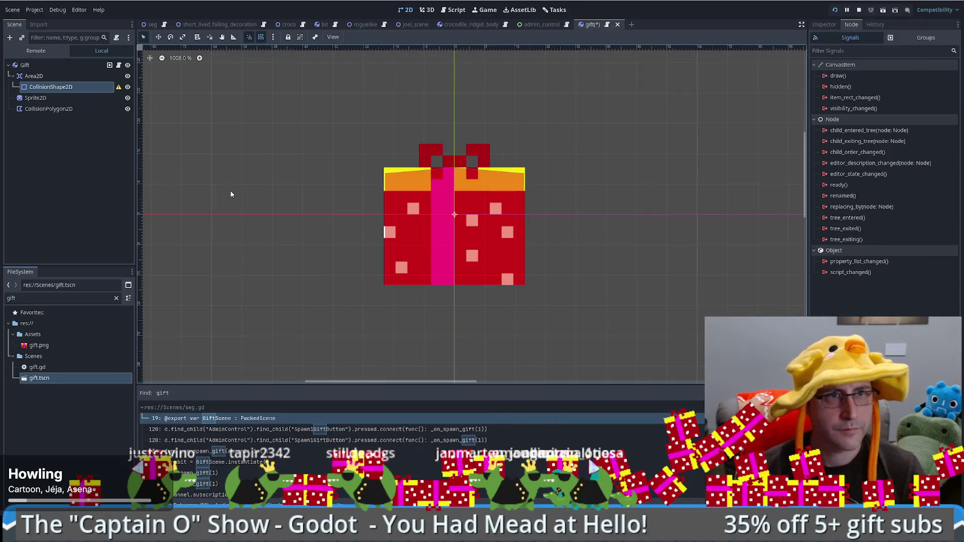
{"action": "left_click", "coordinate": [824, 24]}
{"action": "left_click", "coordinate": [911, 87]}
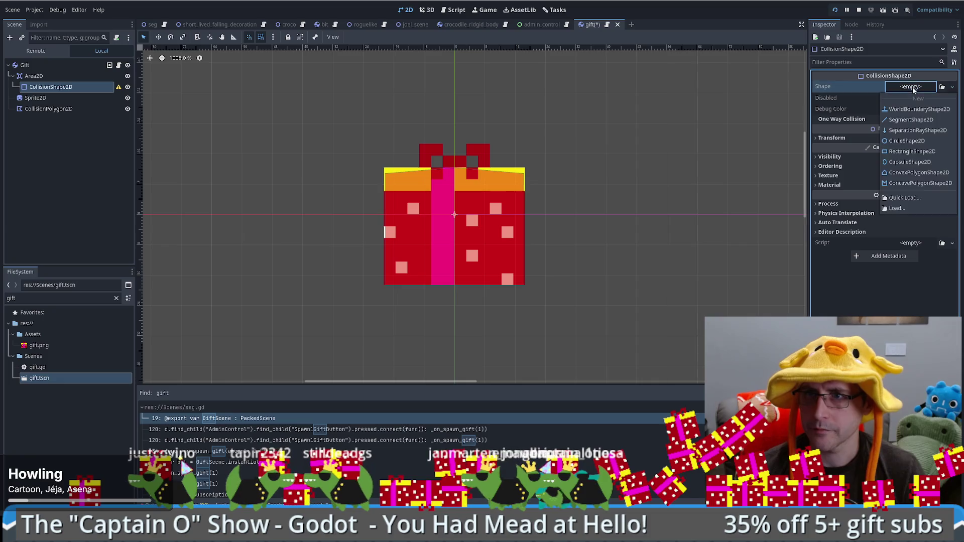
{"action": "left_click", "coordinate": [906, 152]}
Resize the rectangle to fit the gift box closely, with grid snapping turned off
{"action": "left_click_drag", "start_coordinate": [419, 179], "coordinate": [374, 156]}
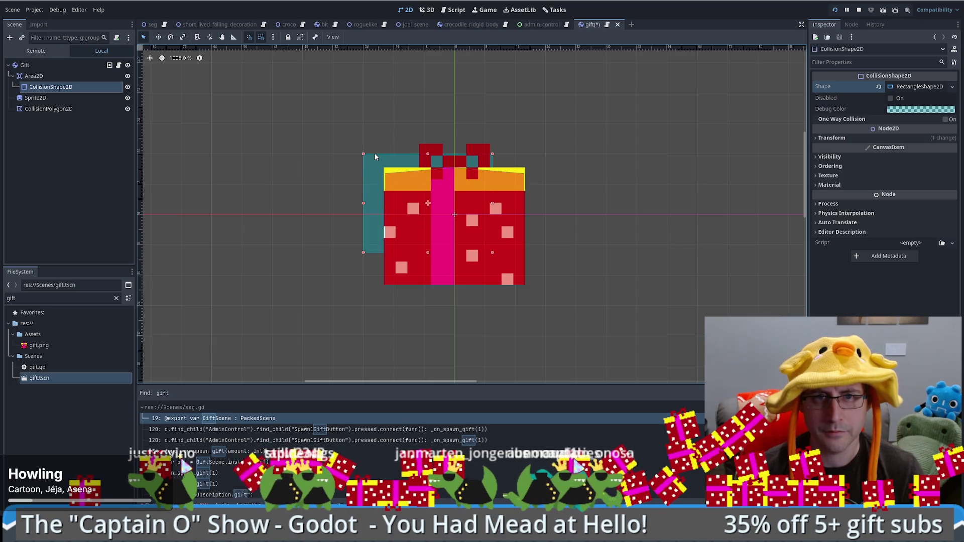
{"action": "mouse_move", "coordinate": [493, 252]}
{"action": "left_mouse_down"}
{"action": "mouse_move", "coordinate": [541, 255]}
{"action": "mouse_move", "coordinate": [542, 303]}
{"action": "left_mouse_up"}
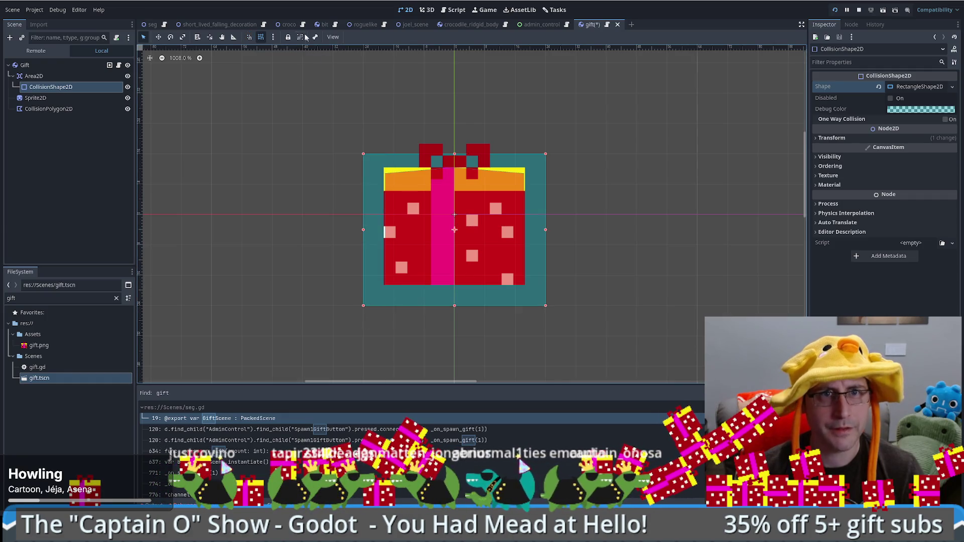
{"action": "left_click", "coordinate": [262, 38]}
{"action": "left_click_drag", "start_coordinate": [363, 305], "coordinate": [383, 287]}
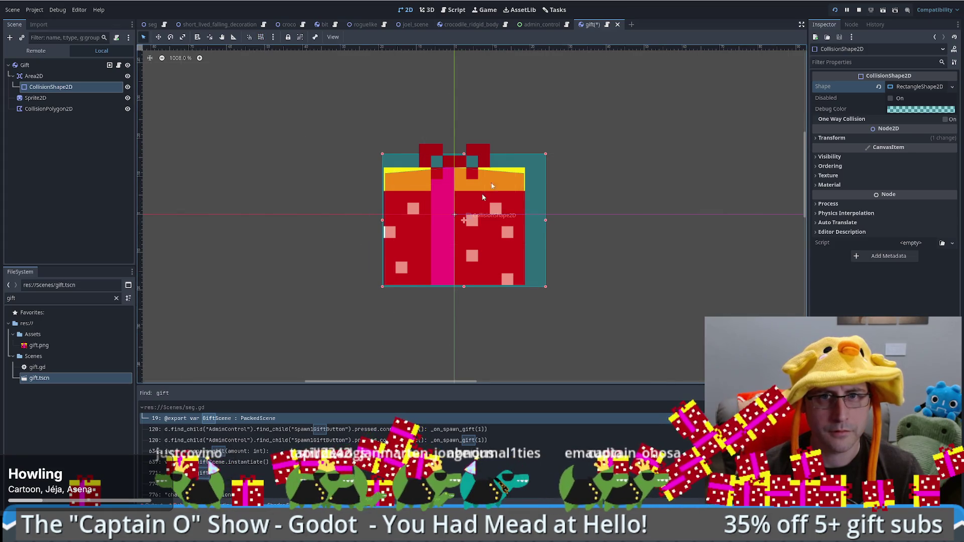
{"action": "left_click_drag", "start_coordinate": [546, 153], "coordinate": [526, 165]}
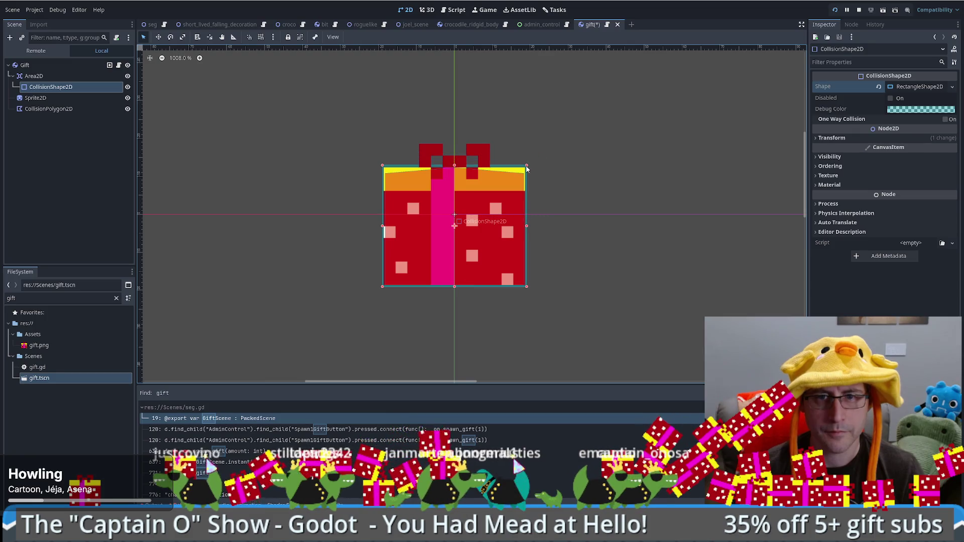
{"action": "left_click", "coordinate": [51, 87]}
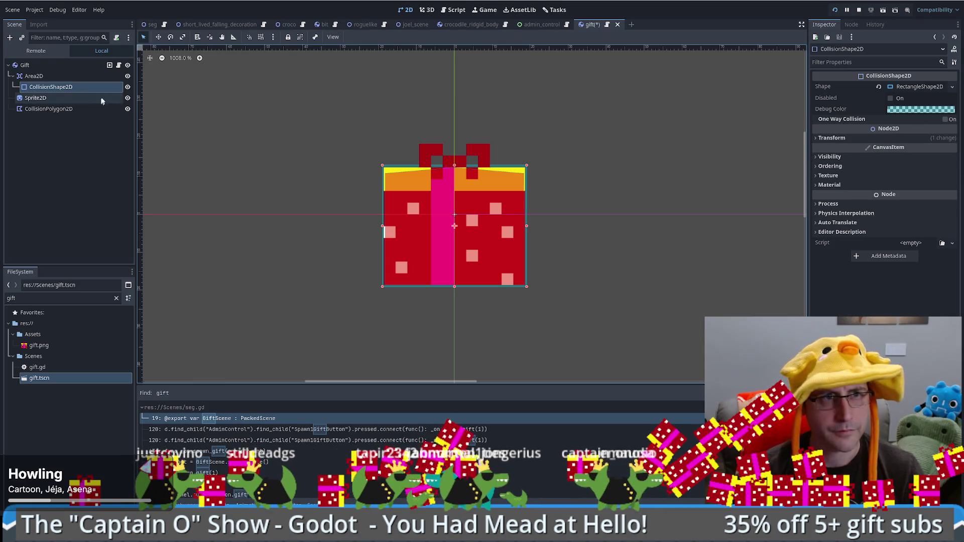
{"action": "left_click", "coordinate": [59, 68]}
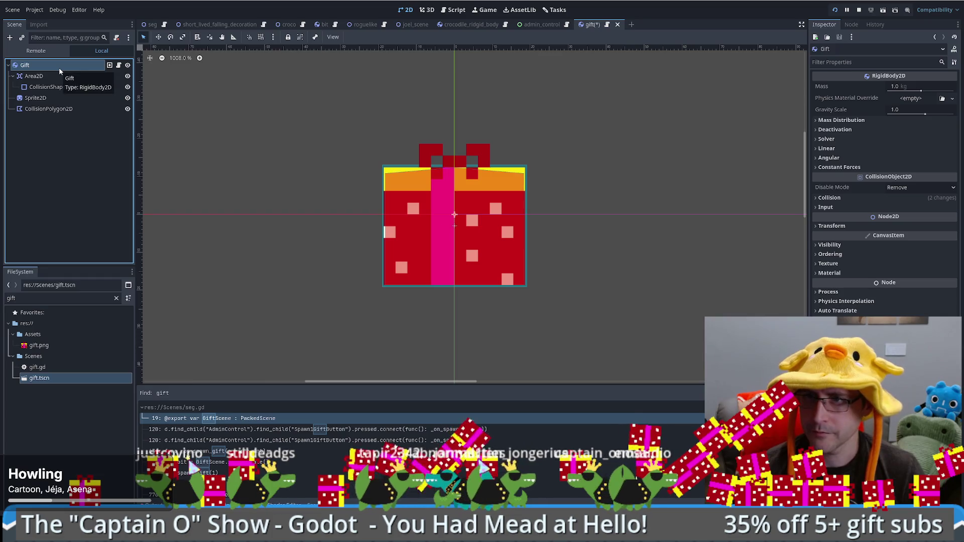
Select Area2D and show its signals such as input_event, mouse_entered and body_entered
{"action": "left_click", "coordinate": [52, 88]}
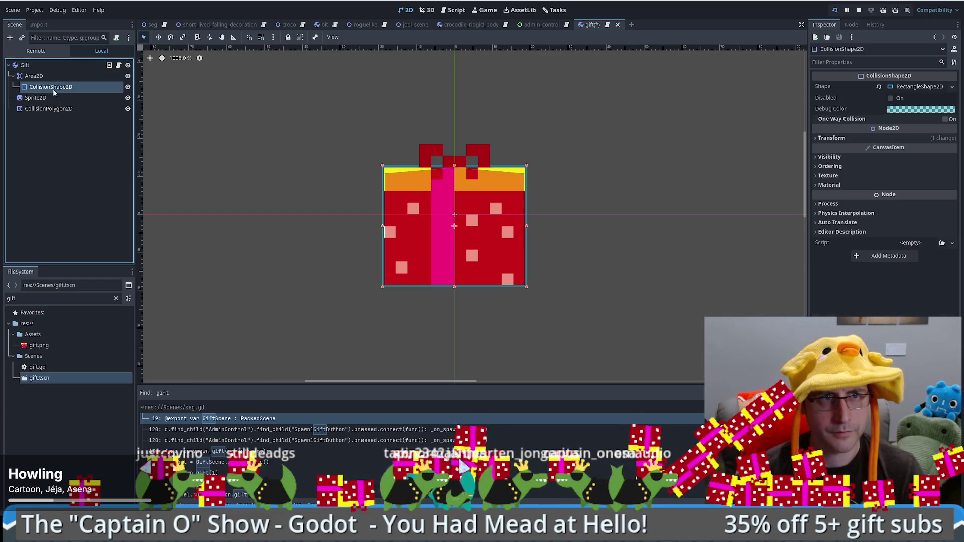
{"action": "left_click", "coordinate": [54, 78]}
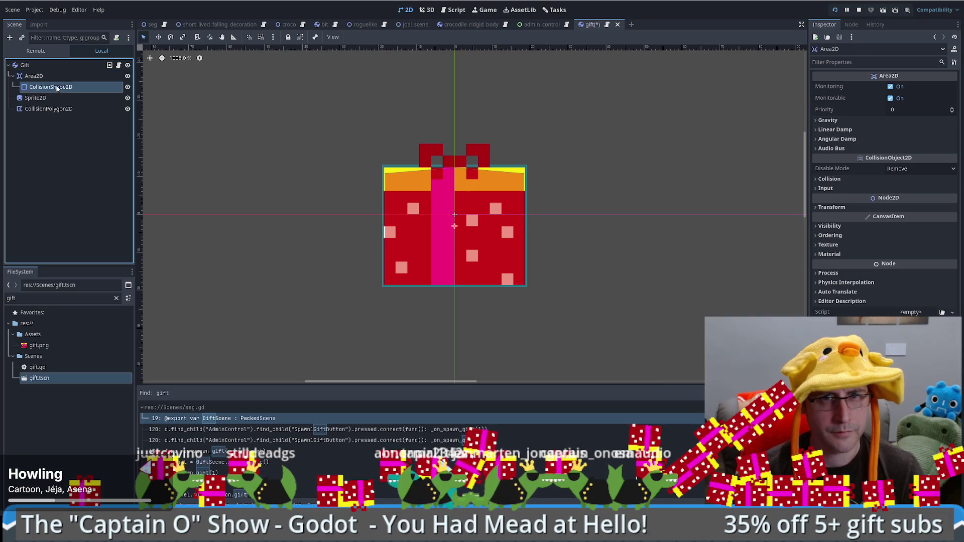
{"action": "left_click", "coordinate": [853, 26]}
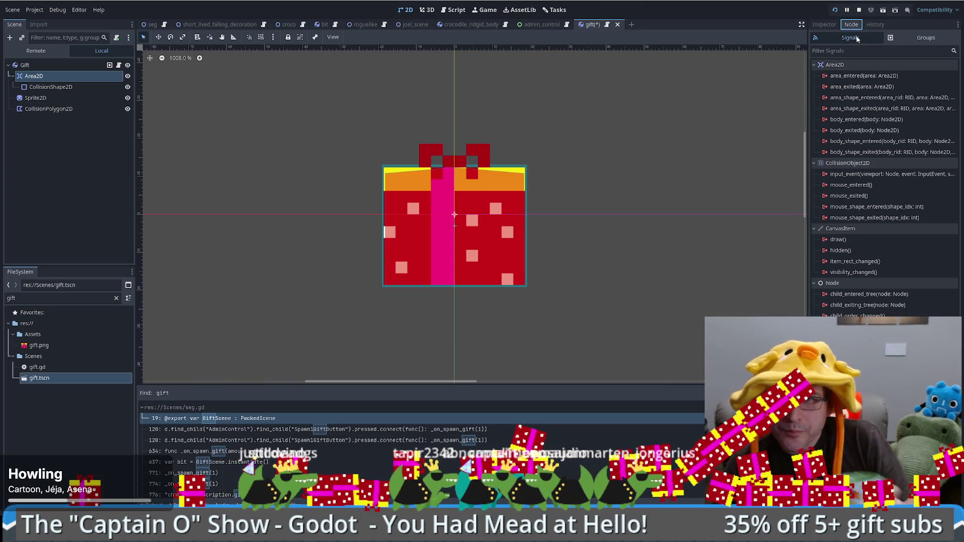
{"action": "left_click", "coordinate": [464, 24]}
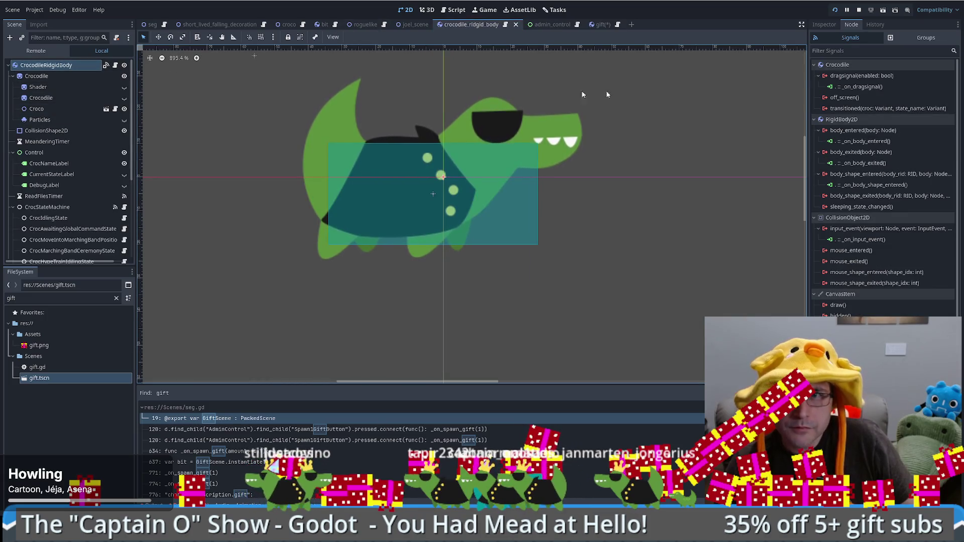
{"action": "left_click", "coordinate": [835, 25]}
{"action": "left_click", "coordinate": [851, 25]}
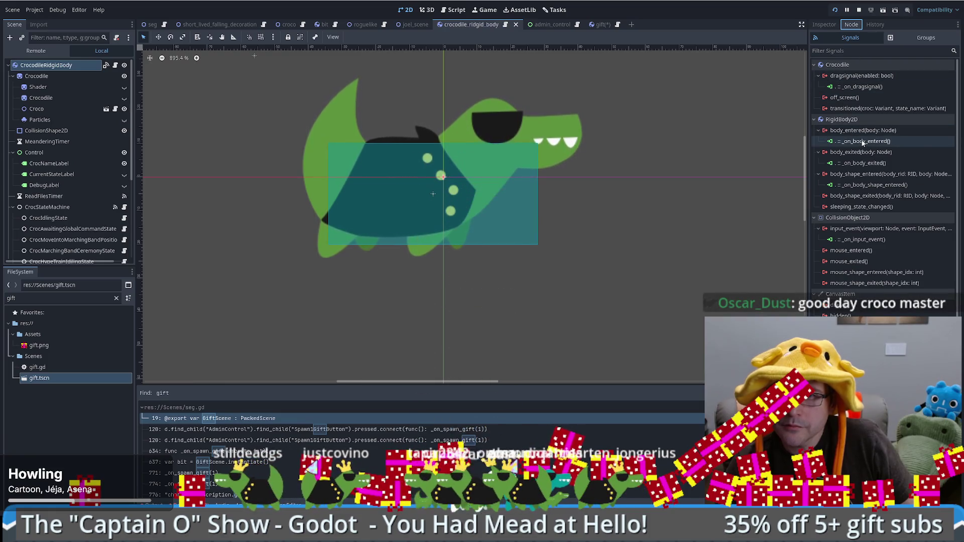
{"action": "double_click", "coordinate": [855, 239]}
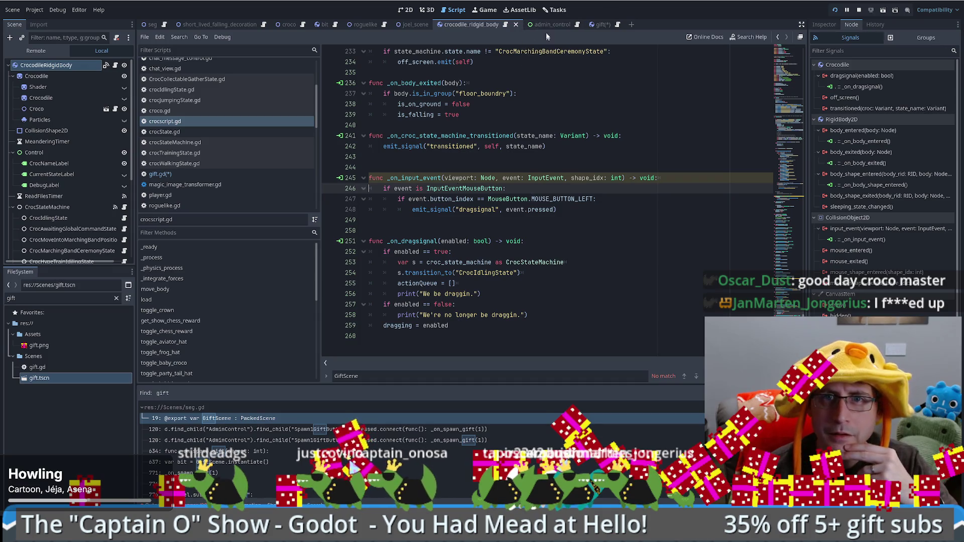
{"action": "left_click", "coordinate": [593, 24]}
{"action": "left_click", "coordinate": [28, 64]}
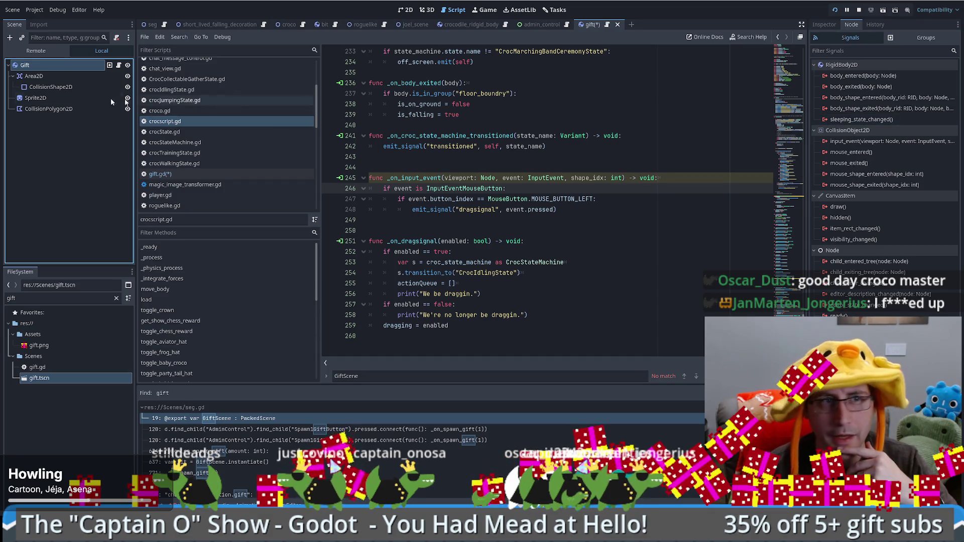
{"action": "left_click", "coordinate": [34, 75]}
{"action": "left_click", "coordinate": [403, 10]}
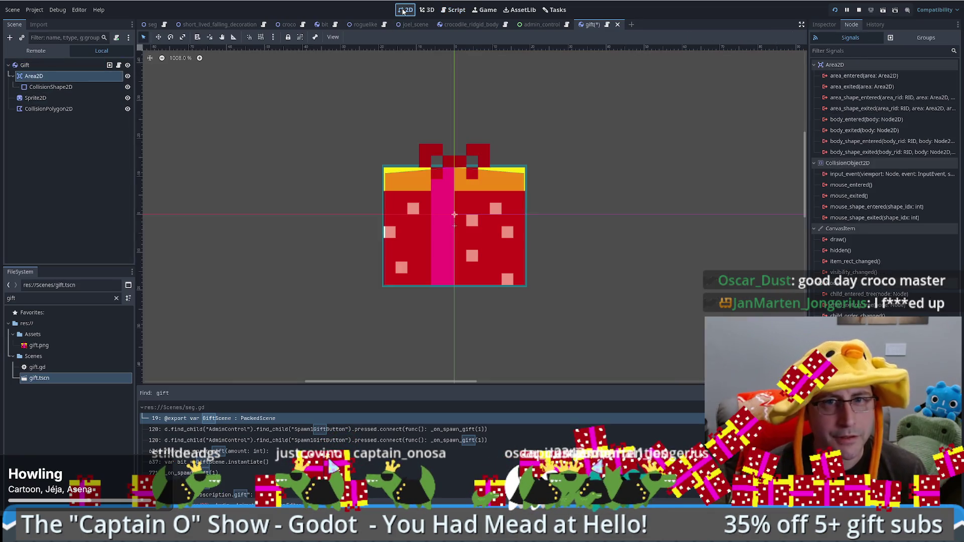
Delete Area2D and its CollisionShape2D, then select Gift to see its own signals
{"action": "left_click", "coordinate": [40, 85]}
{"action": "left_click", "coordinate": [41, 77]}
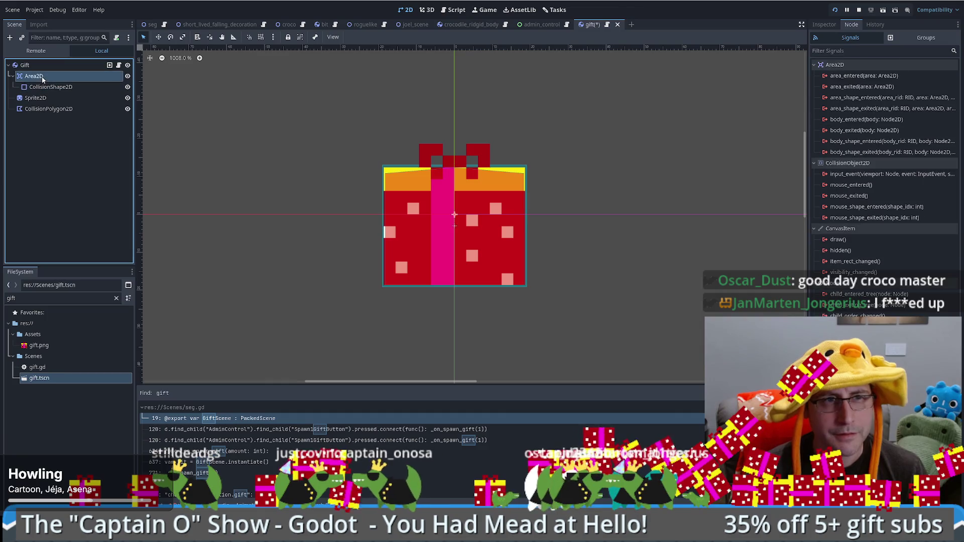
{"action": "key", "text": "Delete"}
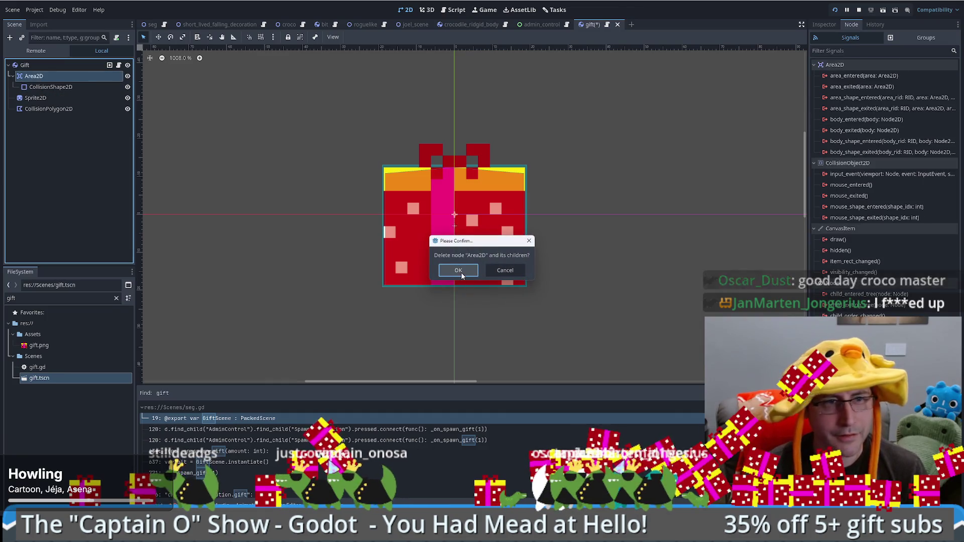
{"action": "left_click", "coordinate": [460, 272]}
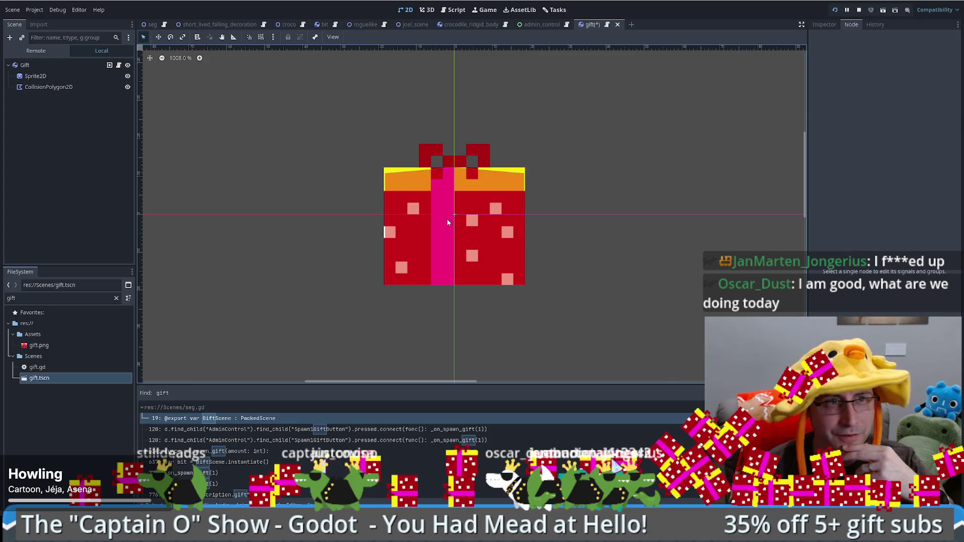
{"action": "left_click", "coordinate": [44, 66]}
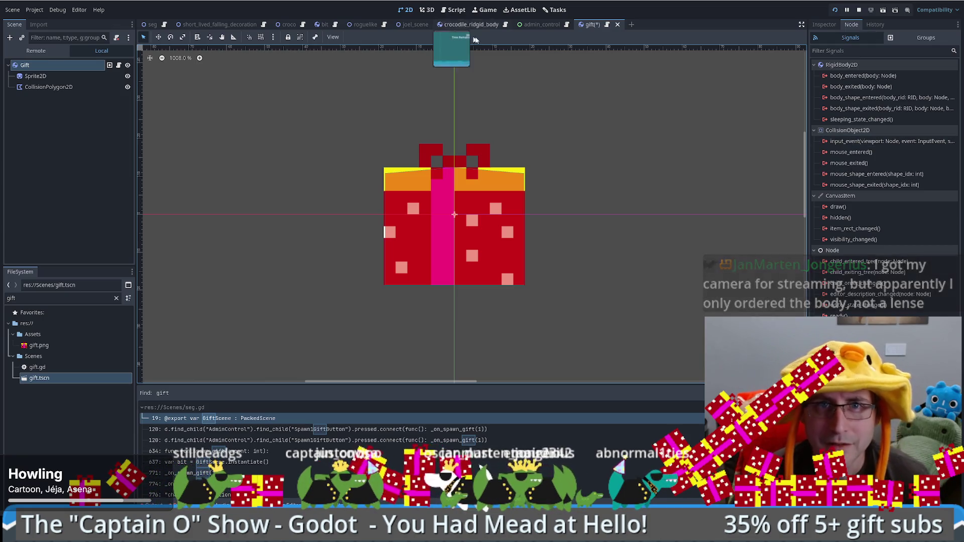
Connect Gift's input_event signal to a new _on_input_event function in gift.gd
{"action": "left_click", "coordinate": [454, 24]}
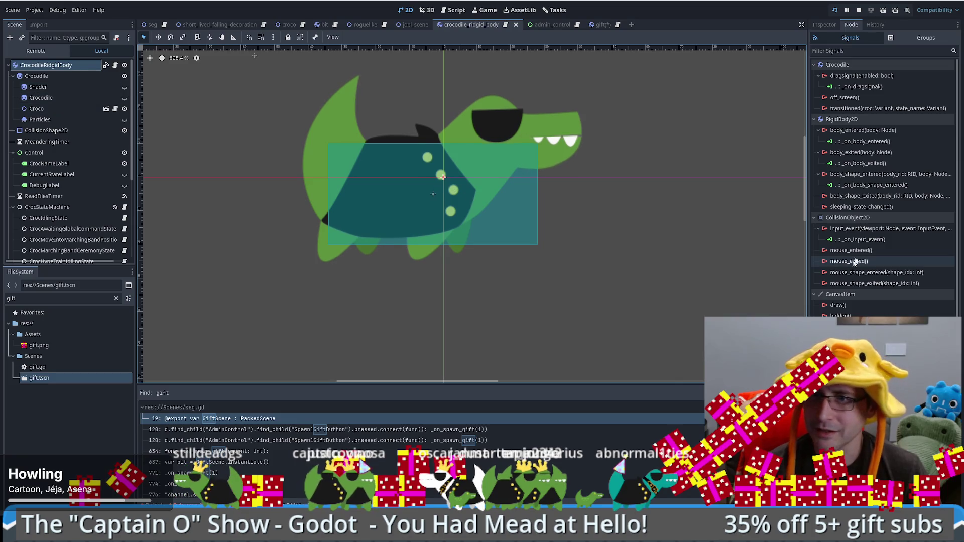
{"action": "left_click", "coordinate": [598, 25]}
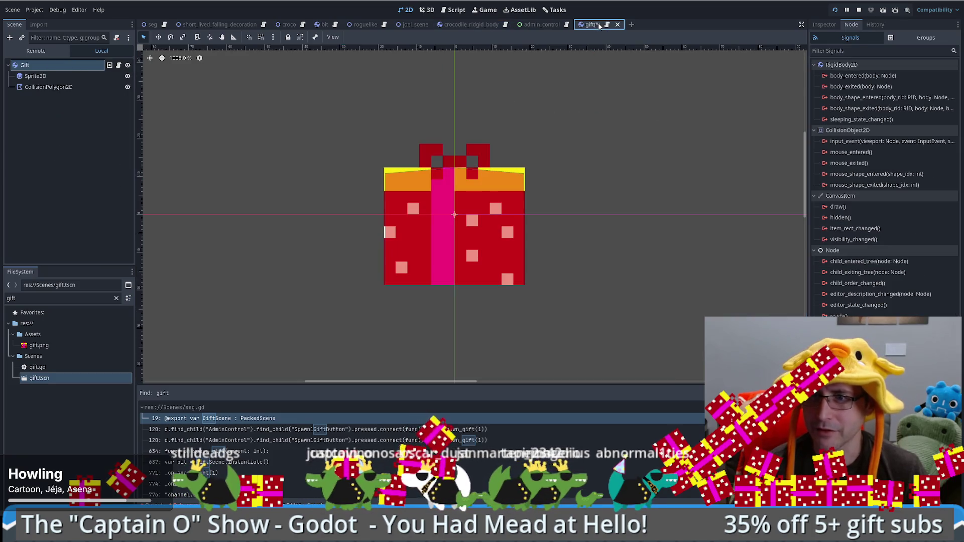
{"action": "double_click", "coordinate": [844, 141]}
{"action": "left_click", "coordinate": [456, 348]}
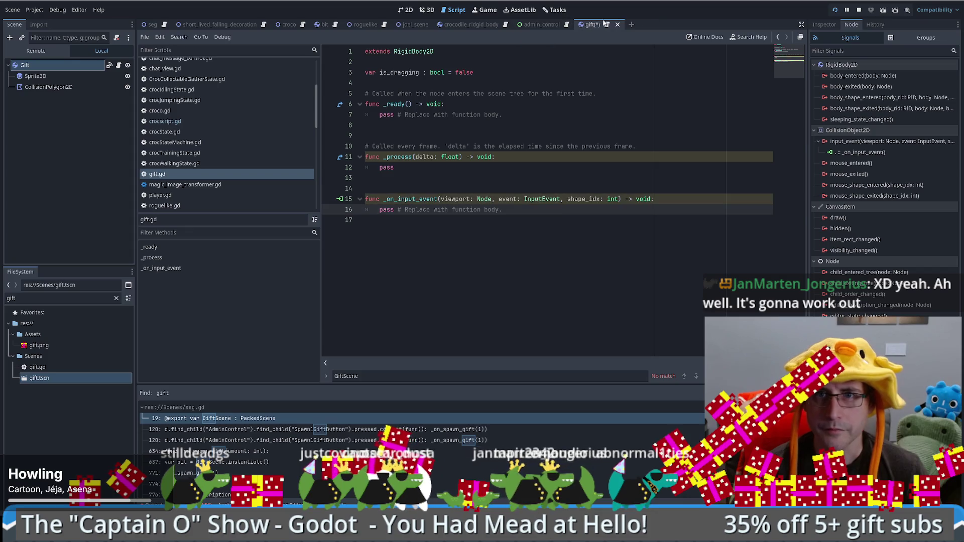
Copy crocscript.gd's left-click dragsignal code over the pass line in gift.gd's _on_input_event
{"action": "left_click", "coordinate": [501, 29]}
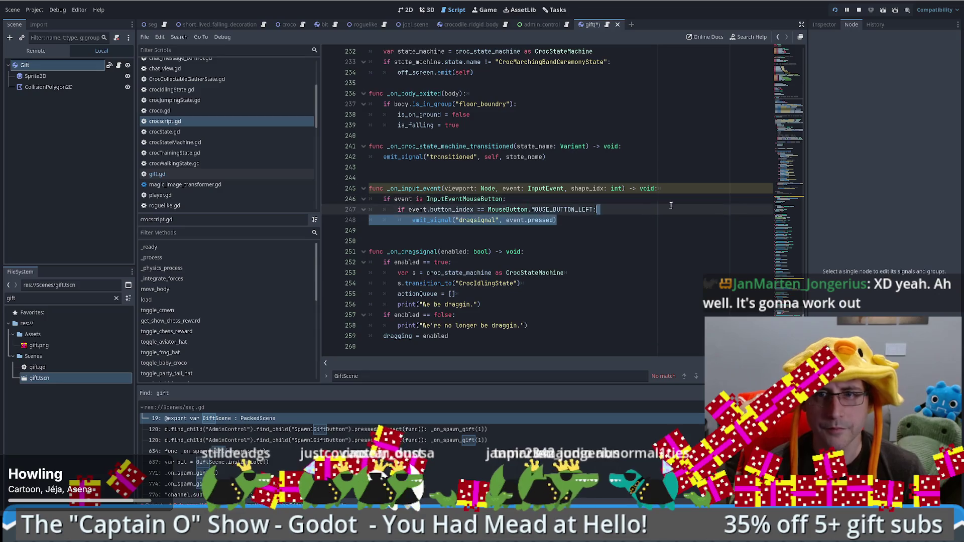
{"action": "left_click_drag", "start_coordinate": [671, 205], "coordinate": [369, 189]}
{"action": "left_click", "coordinate": [607, 24]}
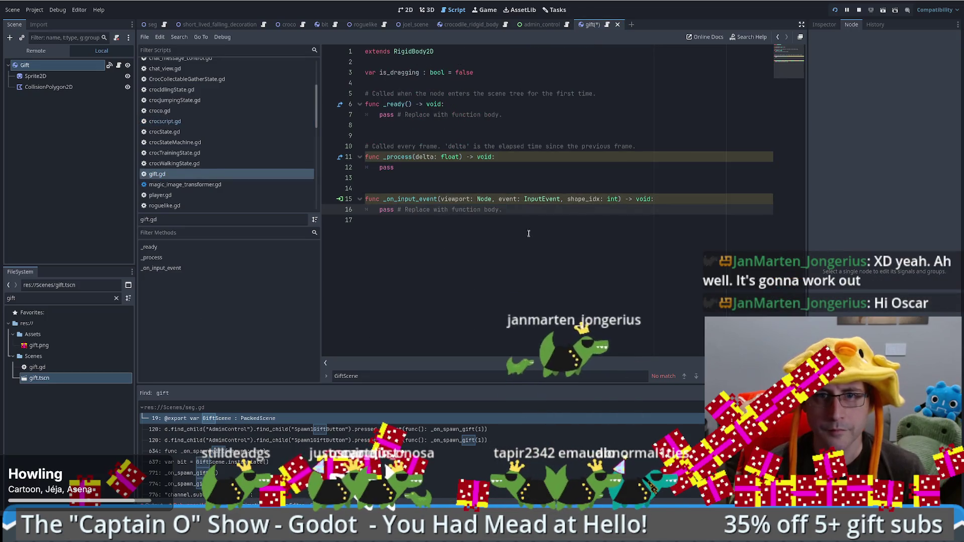
{"action": "triple_click", "coordinate": [669, 211]}
{"action": "type", "text": "if event is InputEventMouseButton: \t\tif event.button_index == MouseButton.MOUSE_BUTTON_LEFT: \t\t\temit_signal(\"dragsignal\", event.pressed)"}
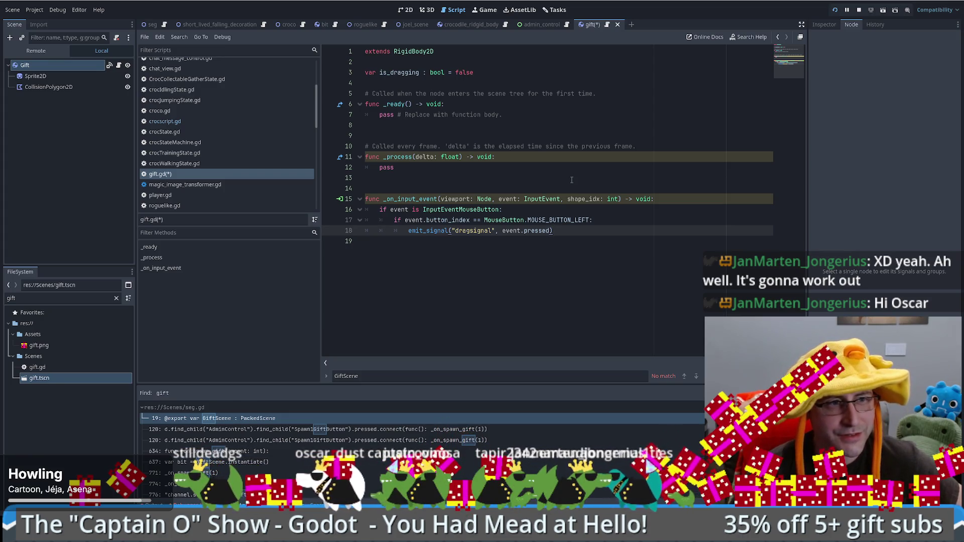
{"action": "left_click", "coordinate": [621, 218]}
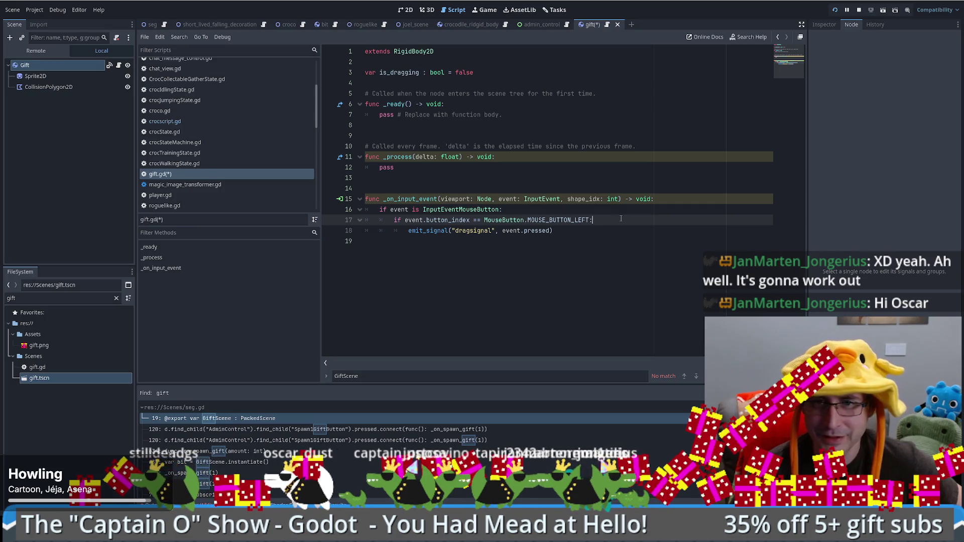
{"action": "left_click", "coordinate": [550, 185]}
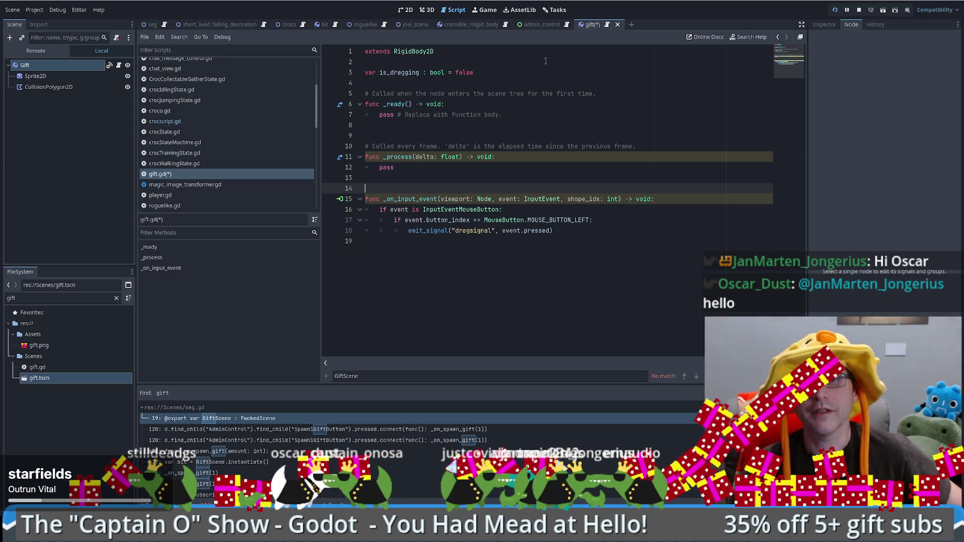
{"action": "left_click", "coordinate": [514, 82]}
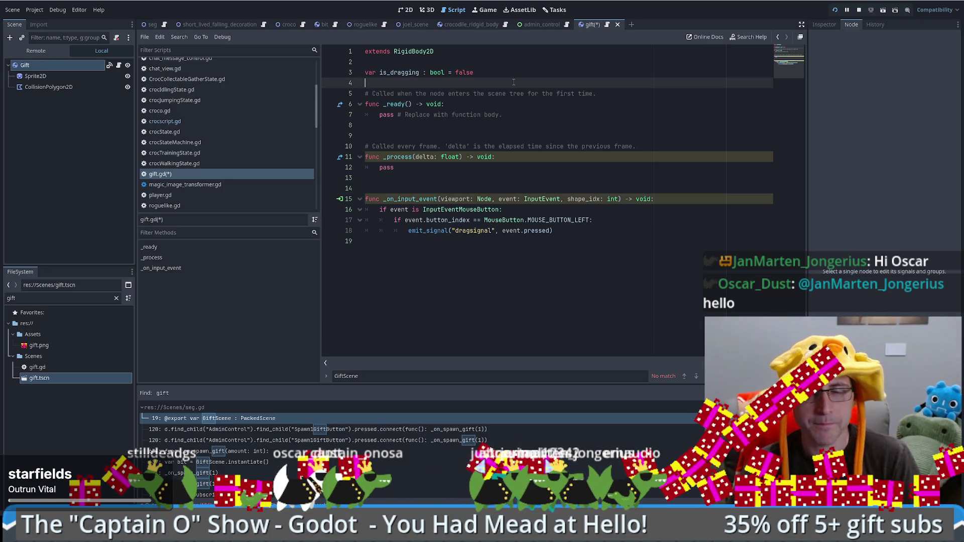
Find the dragsignal(enabled: bool) declaration in crocscript.gd from its emit line
{"action": "left_click", "coordinate": [467, 25]}
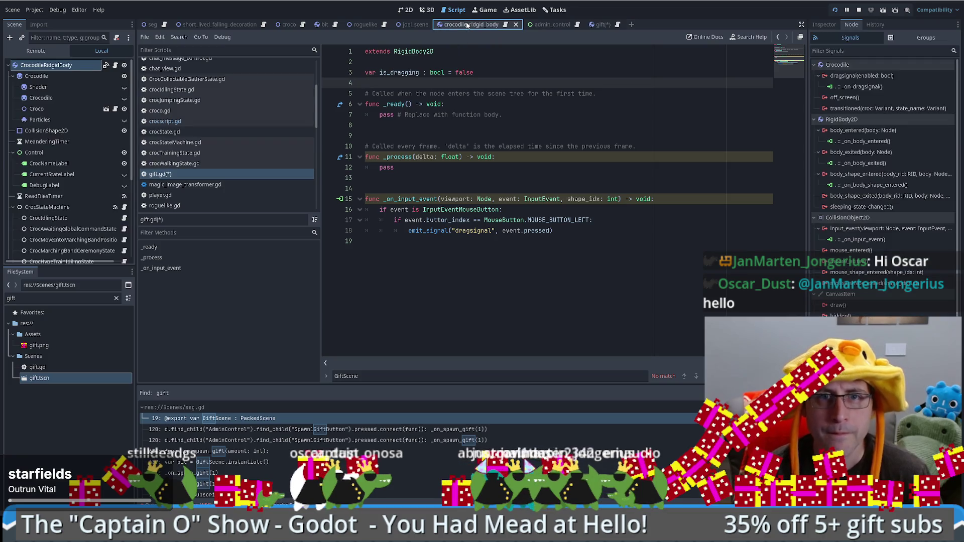
{"action": "left_click", "coordinate": [505, 25]}
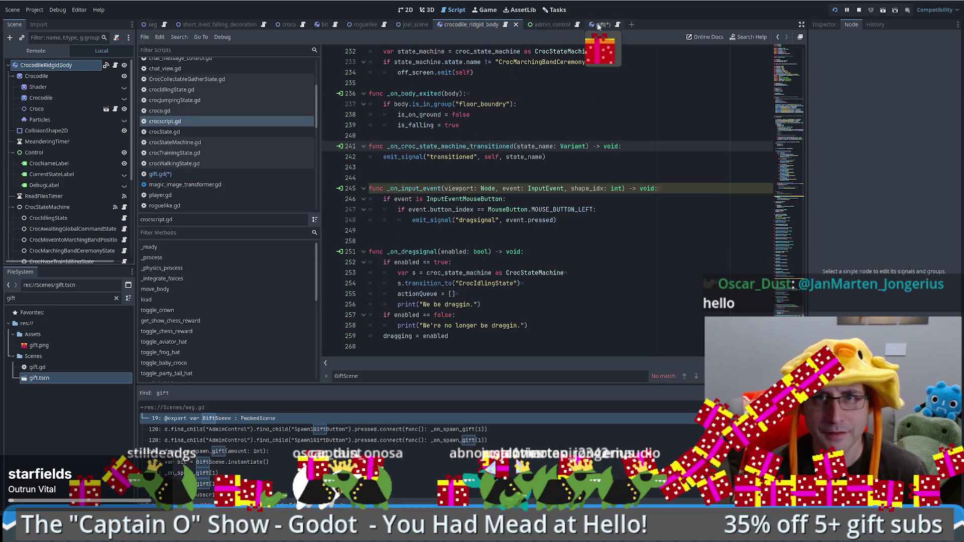
{"action": "left_click", "coordinate": [435, 222]}
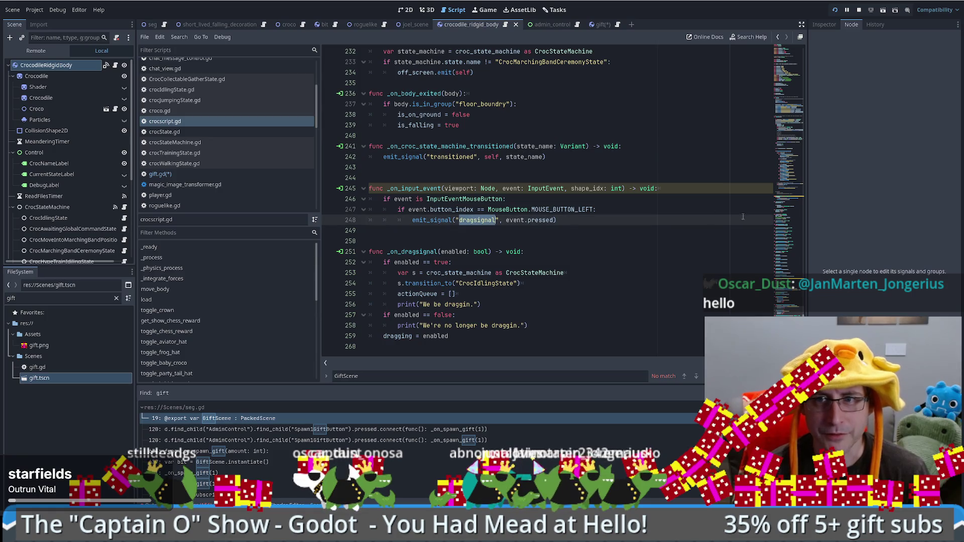
{"action": "left_click", "coordinate": [792, 110]}
{"action": "mouse_move", "coordinate": [792, 111]}
{"action": "left_mouse_down"}
{"action": "mouse_move", "coordinate": [803, 70]}
{"action": "mouse_move", "coordinate": [798, 196]}
{"action": "left_mouse_up"}
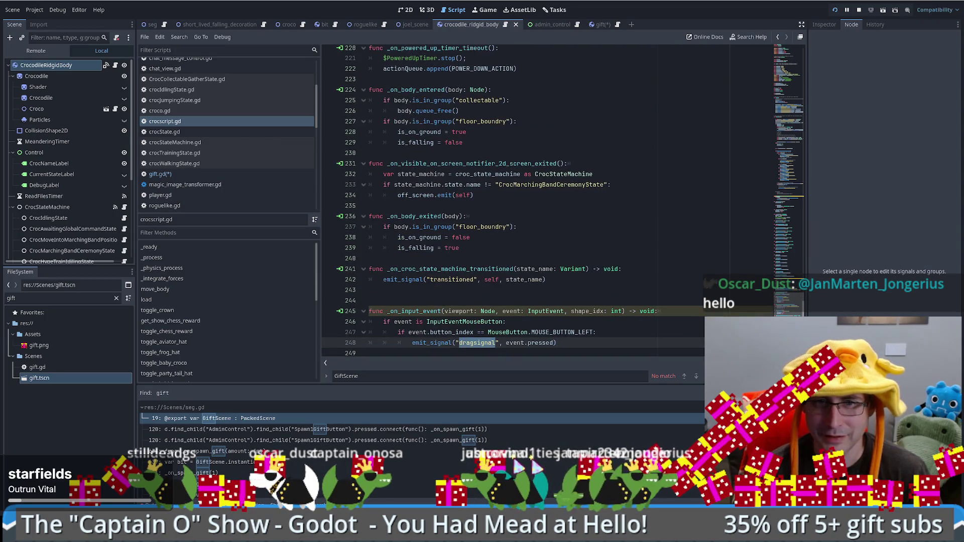
{"action": "key", "text": "ctrl+Home"}
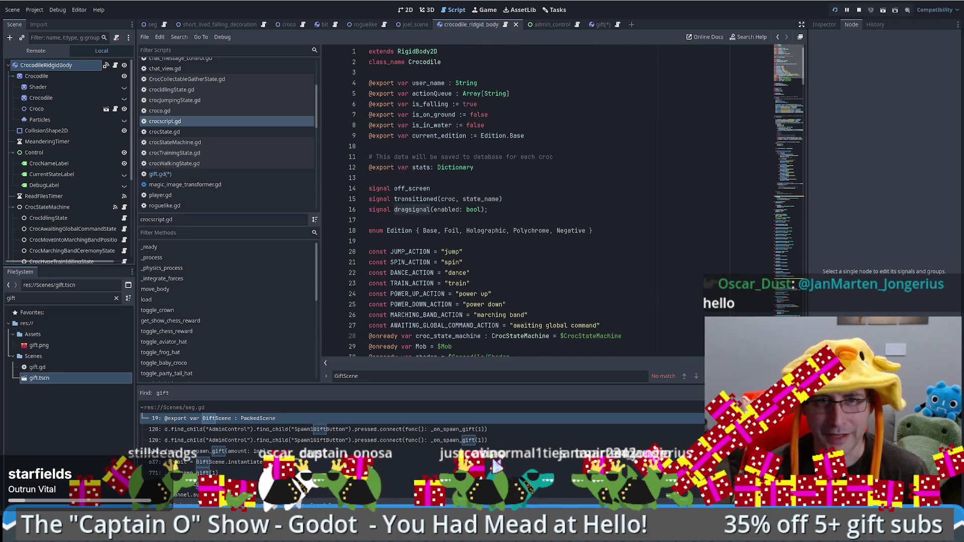
{"action": "key", "text": "ctrl+d"}
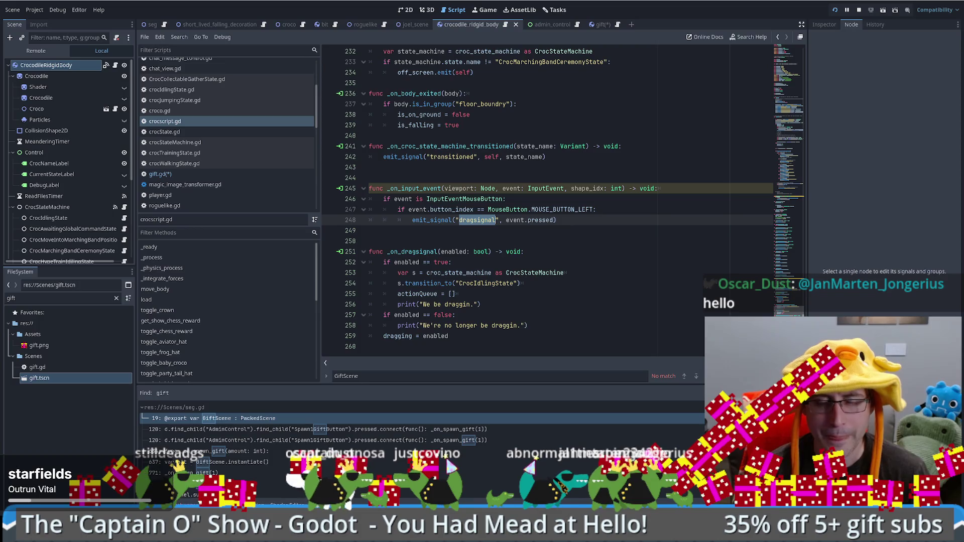
{"action": "scroll", "coordinate": [785, 309], "scroll_direction": "up", "scroll_amount": 4}
{"action": "scroll", "coordinate": [785, 308], "scroll_direction": "down", "scroll_amount": 4}
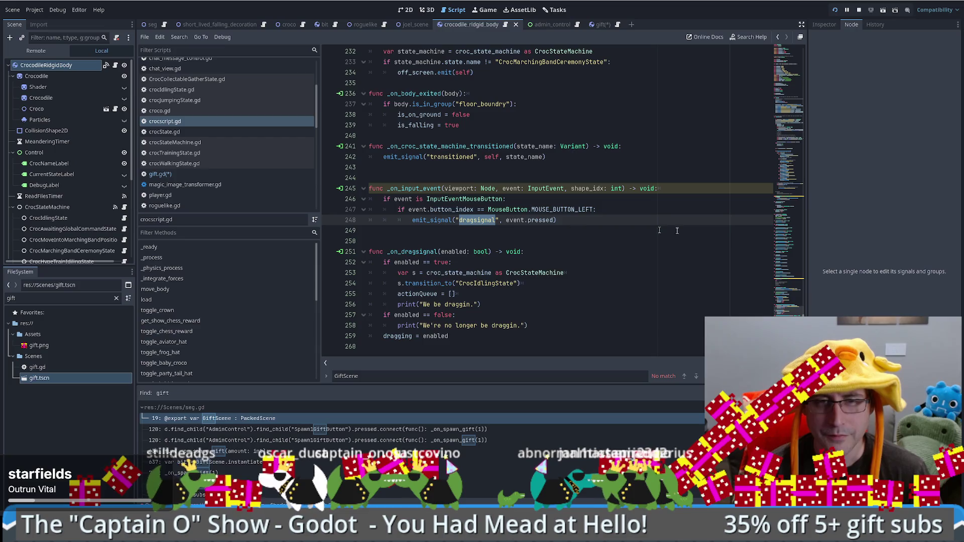
{"action": "left_click", "coordinate": [473, 220], "text": "ctrl"}
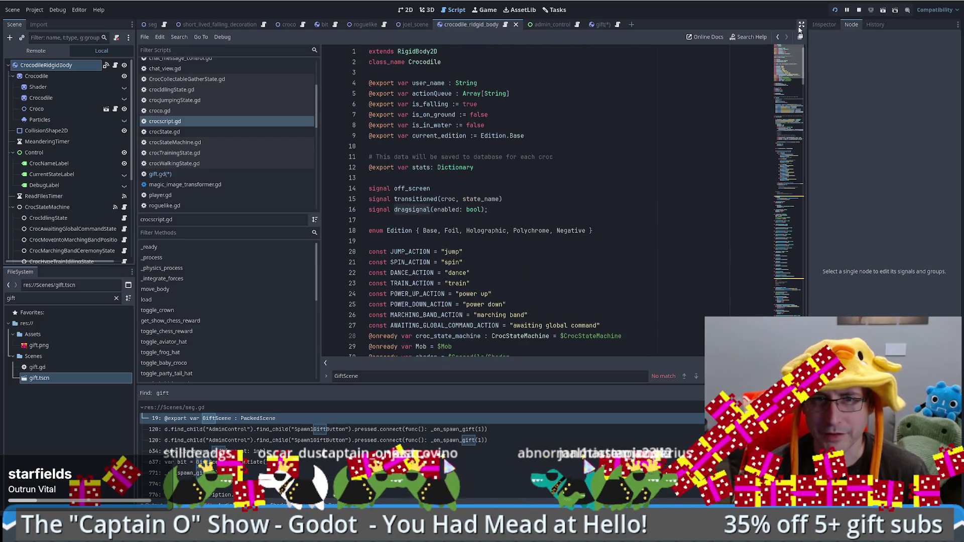
Search the project for dragsignal and open the _on_dragsignal handler at line 251
{"action": "double_click", "coordinate": [417, 209]}
{"action": "key", "text": "ctrl+shift+f"}
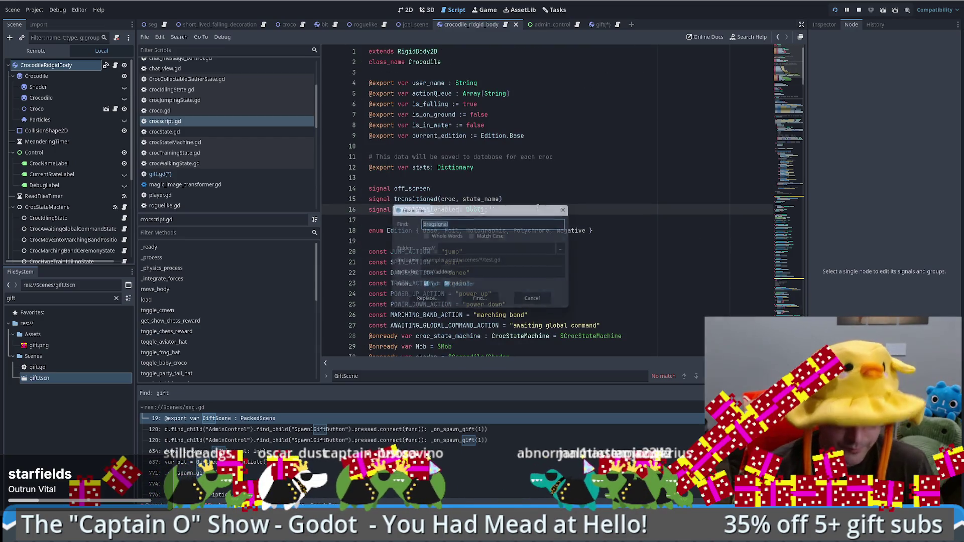
{"action": "key", "text": "Return"}
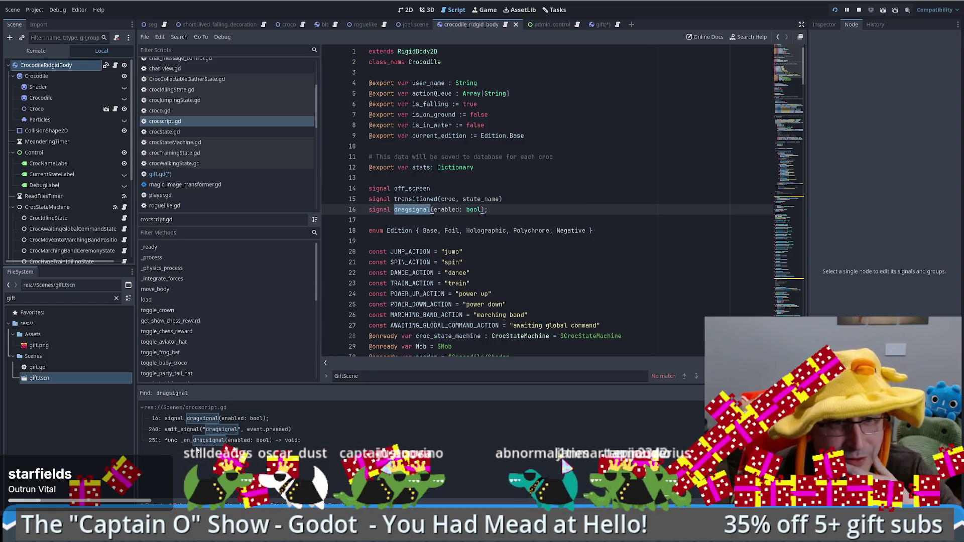
{"action": "left_click", "coordinate": [206, 441]}
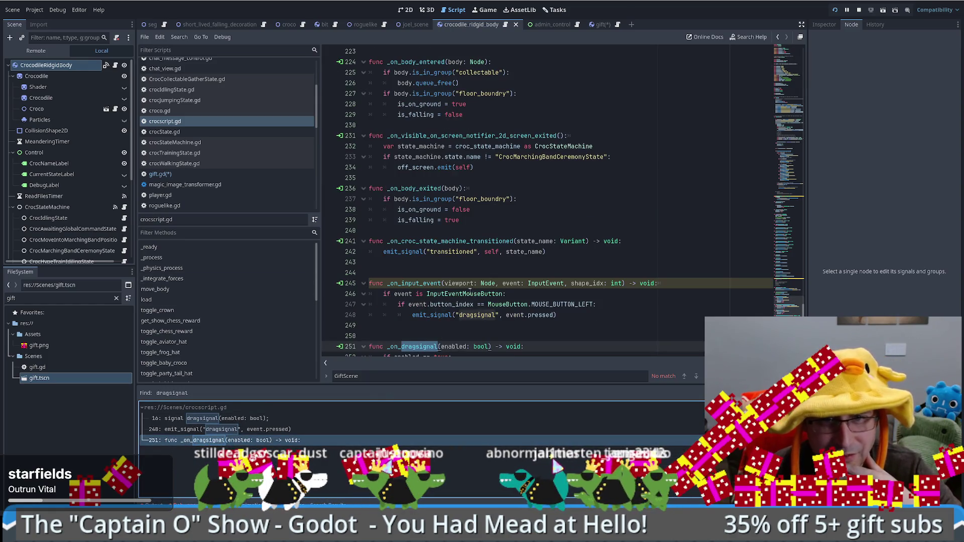
{"action": "scroll", "coordinate": [470, 289], "scroll_direction": "down", "scroll_amount": 3}
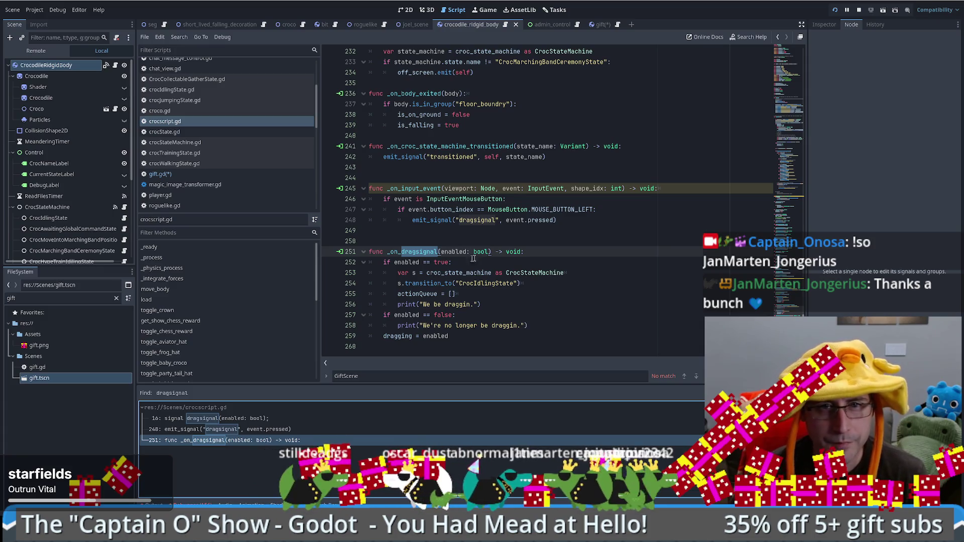
Trace how the handler uses enabled and where the dragging variable is declared
{"action": "left_click", "coordinate": [410, 263]}
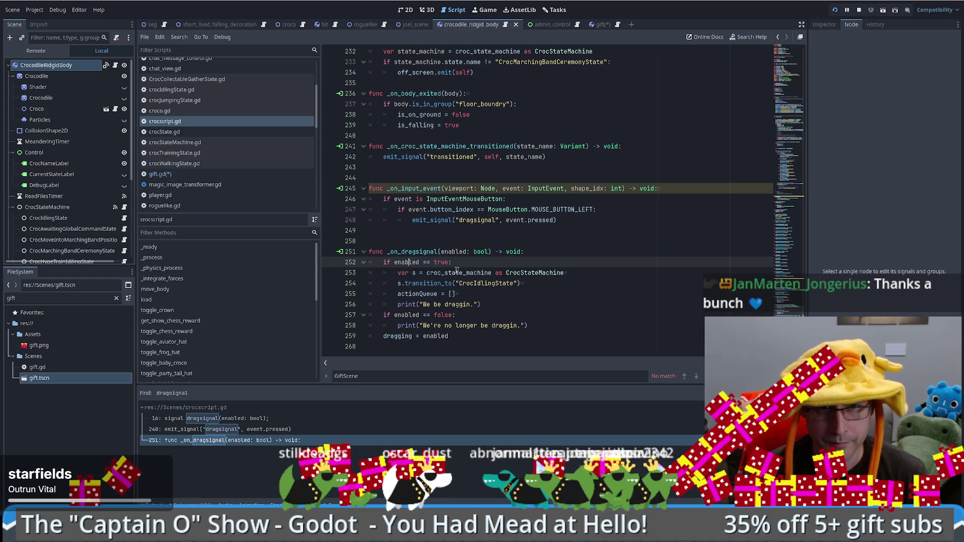
{"action": "double_click", "coordinate": [411, 262]}
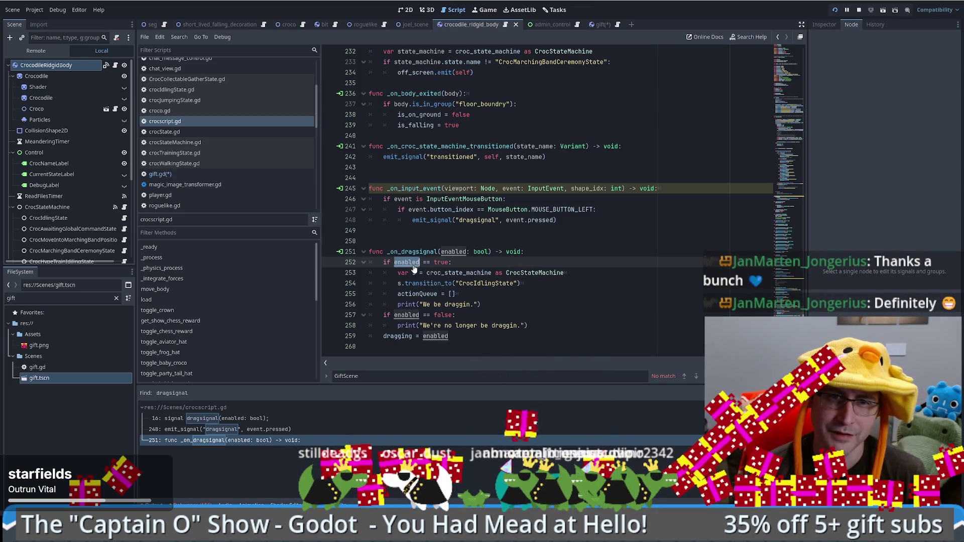
{"action": "left_click", "coordinate": [397, 336], "text": "ctrl"}
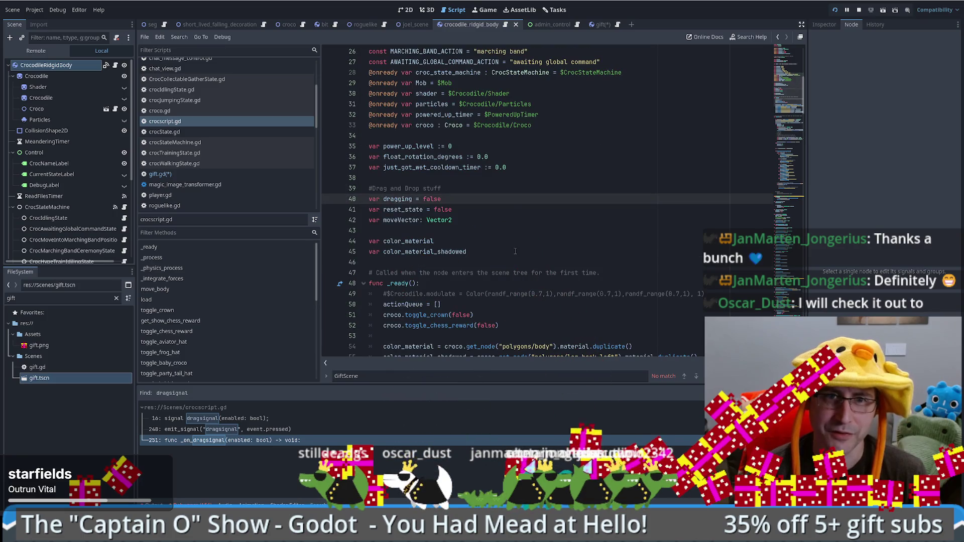
{"action": "key", "text": "alt+Left"}
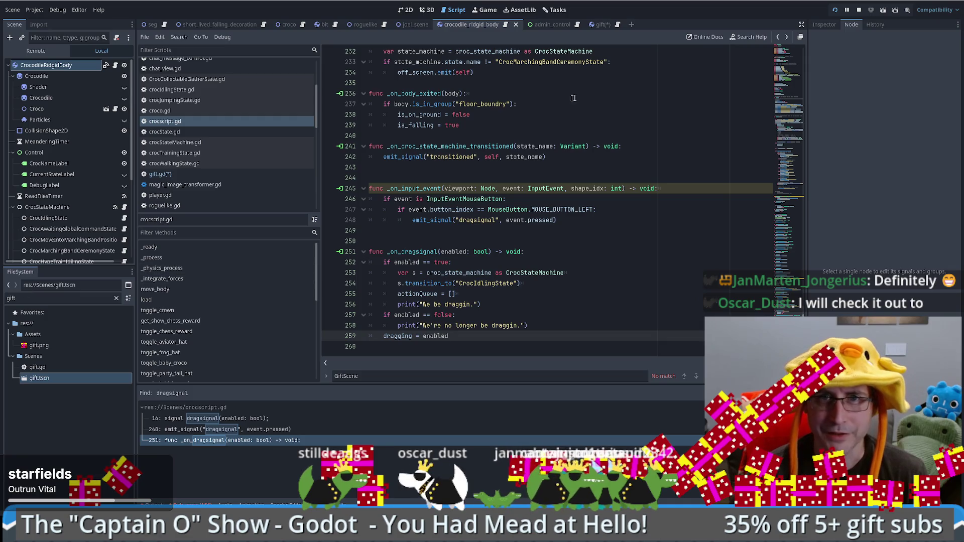
{"action": "left_click", "coordinate": [598, 25]}
Select crocscript.gd's emit_signal call and its _on_dragsignal function for reference
{"action": "left_click", "coordinate": [607, 24]}
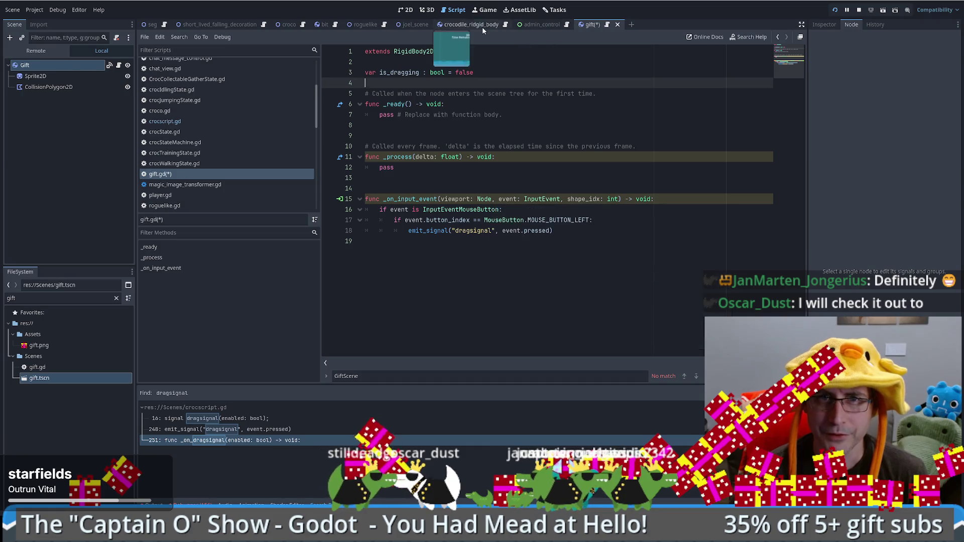
{"action": "left_click", "coordinate": [503, 26]}
{"action": "left_click", "coordinate": [505, 25]}
{"action": "left_click", "coordinate": [594, 220]}
{"action": "key", "text": "shift+Home"}
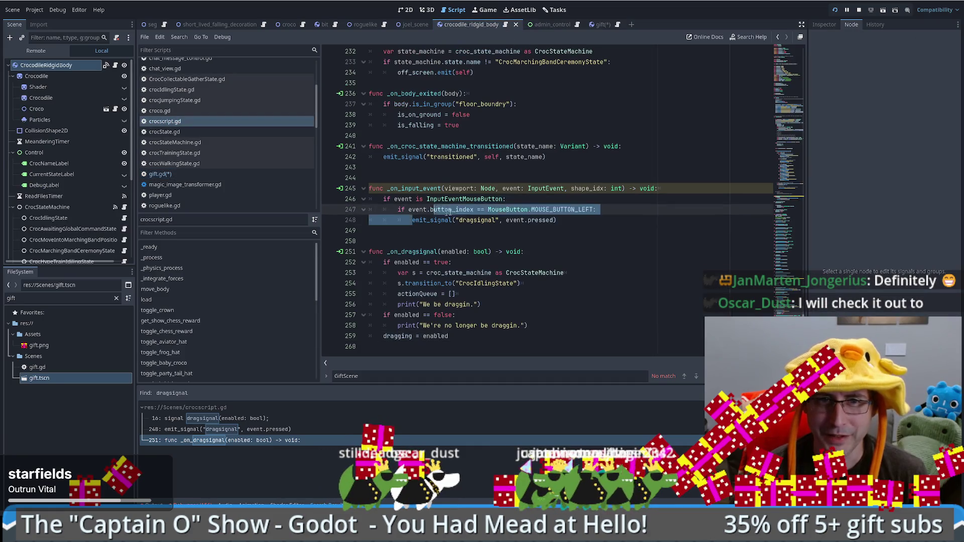
{"action": "left_click", "coordinate": [388, 252]}
{"action": "mouse_move", "coordinate": [388, 251]}
{"action": "left_mouse_down"}
{"action": "mouse_move", "coordinate": [515, 315]}
{"action": "mouse_move", "coordinate": [521, 333]}
{"action": "left_mouse_up"}
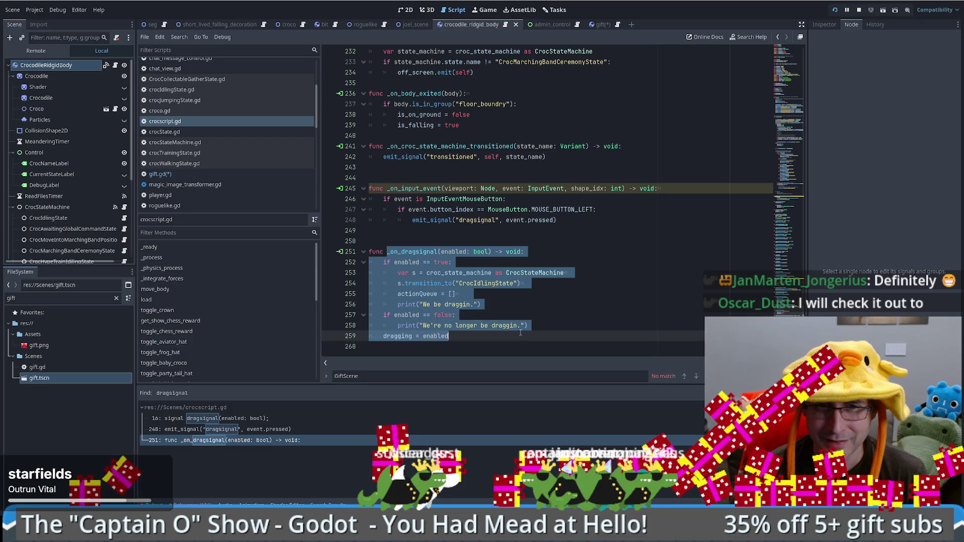
Review the dragging = enabled line, then return to gift.gd's _on_input_event
{"action": "left_click", "coordinate": [541, 322]}
{"action": "triple_click", "coordinate": [478, 340]}
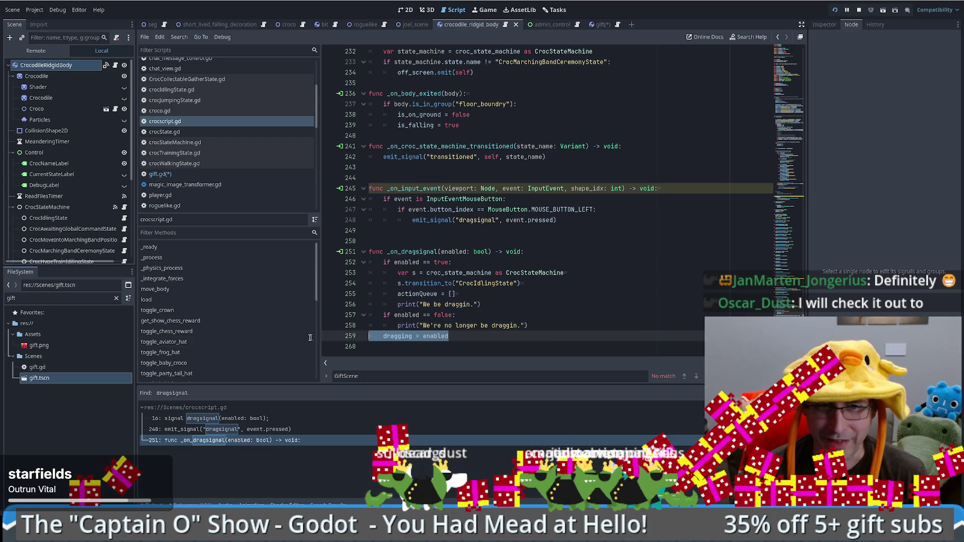
{"action": "left_click", "coordinate": [526, 305]}
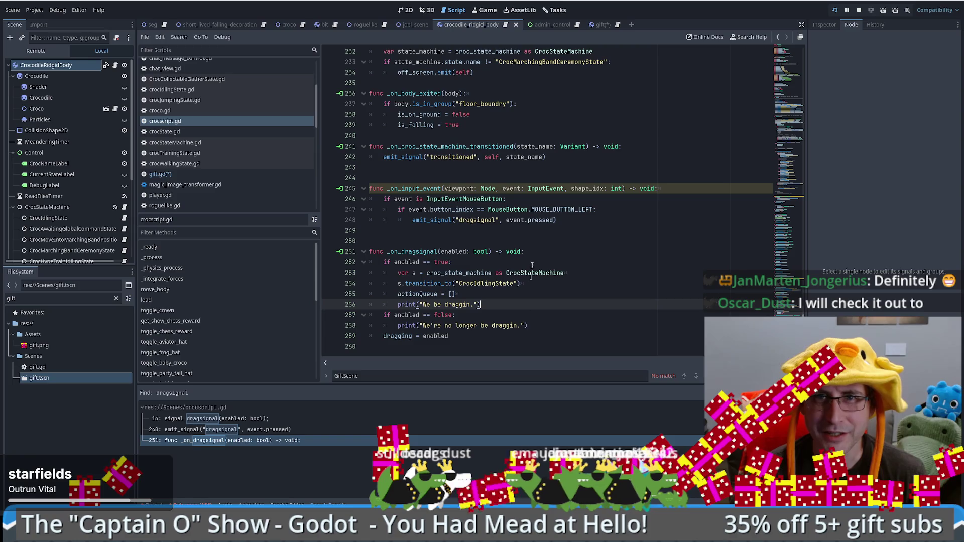
{"action": "left_click", "coordinate": [605, 26]}
{"action": "left_click", "coordinate": [607, 228]}
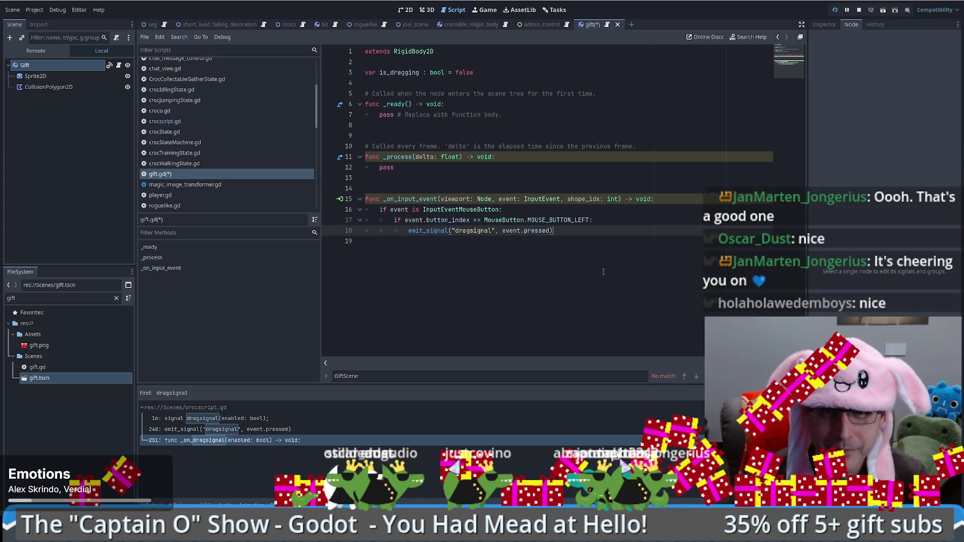
{"action": "left_click", "coordinate": [570, 177]}
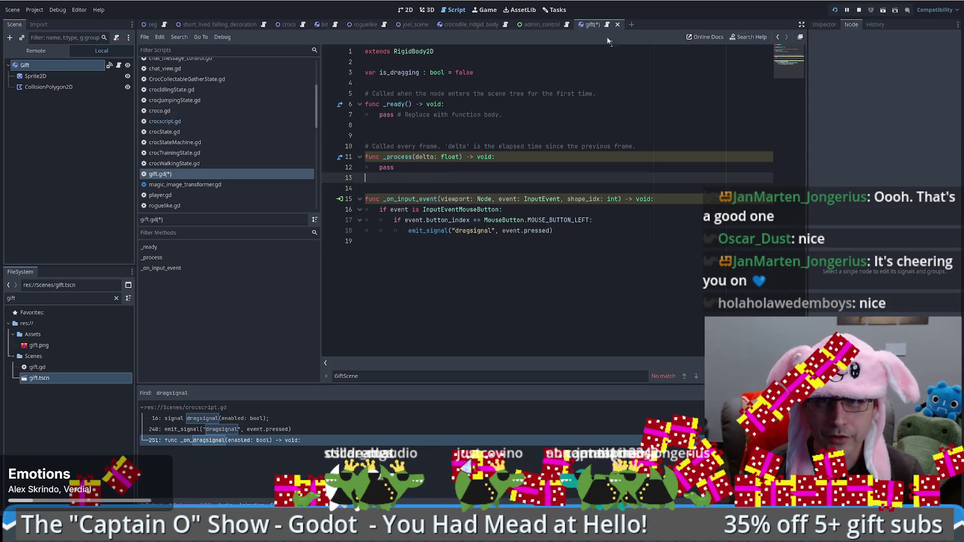
Remove the emit_signal line 18 from gift.gd's left-click block
{"action": "left_click", "coordinate": [585, 229]}
{"action": "left_click_drag", "start_coordinate": [584, 230], "coordinate": [405, 234]}
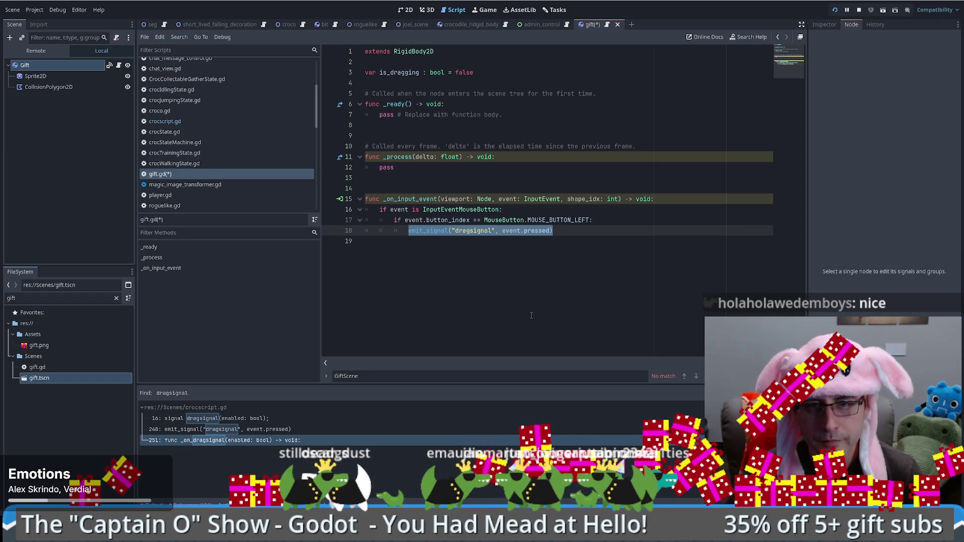
{"action": "type", "text": "if"}
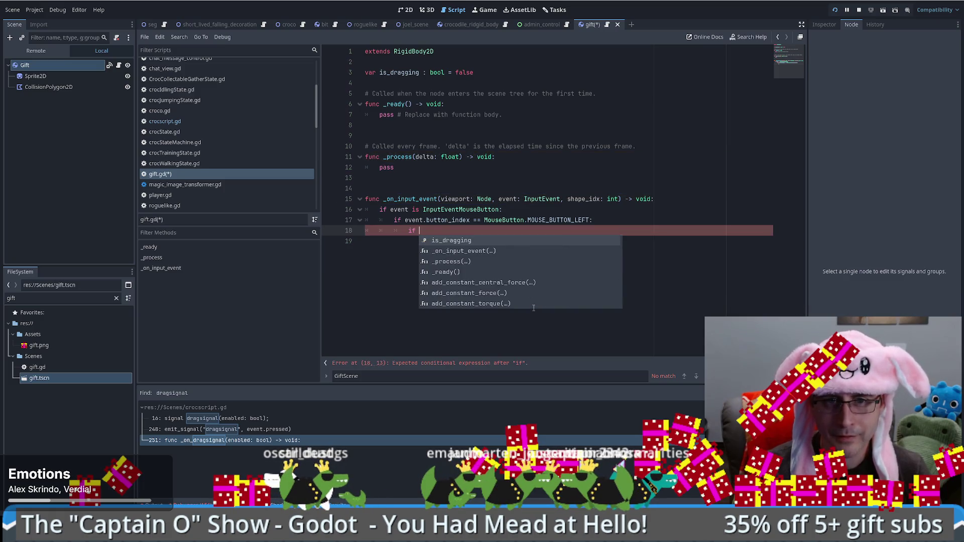
{"action": "type", "text": " is"}
{"action": "key", "text": "BackSpace"}
{"action": "key", "text": "BackSpace"}
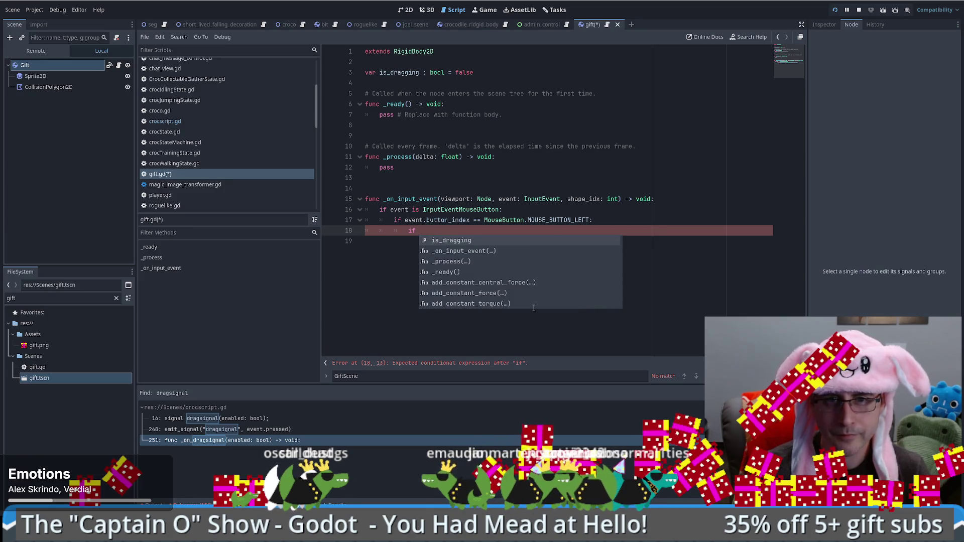
{"action": "key", "text": "BackSpace"}
{"action": "key", "text": "BackSpace"}
{"action": "key", "text": "BackSpace"}
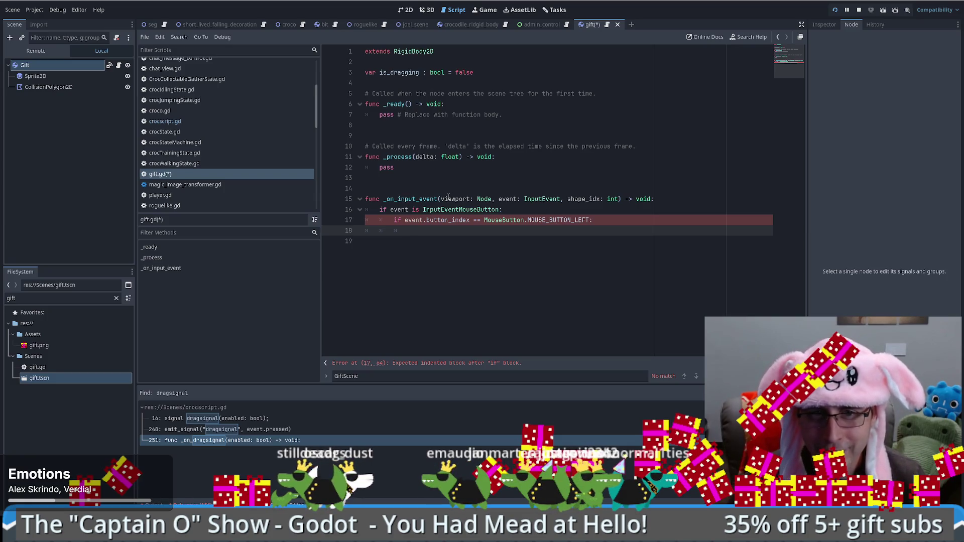
{"action": "key", "text": "Up"}
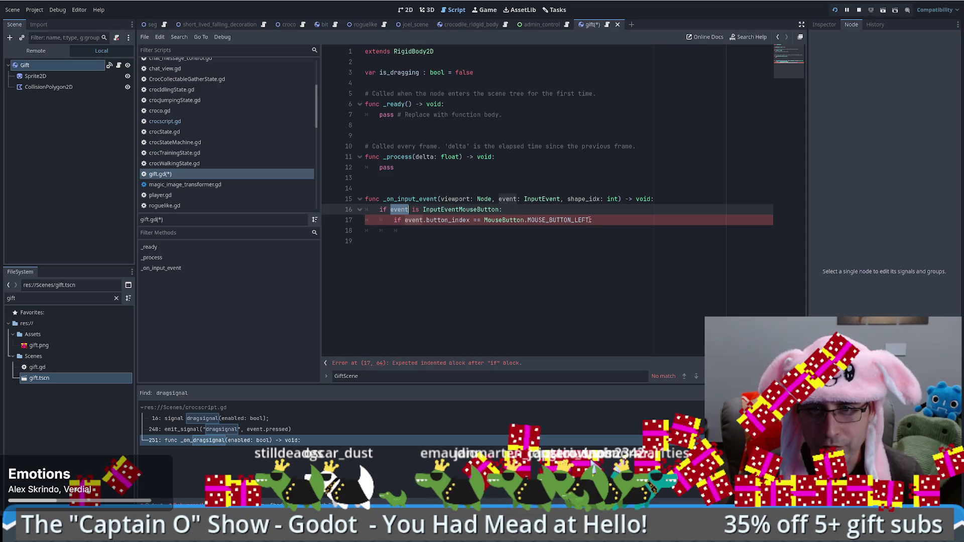
Add '&& event.pressed' to the MOUSE_BUTTON_LEFT condition on line 17
{"action": "left_click", "coordinate": [590, 220]}
{"action": "type", "text": "&& event"}
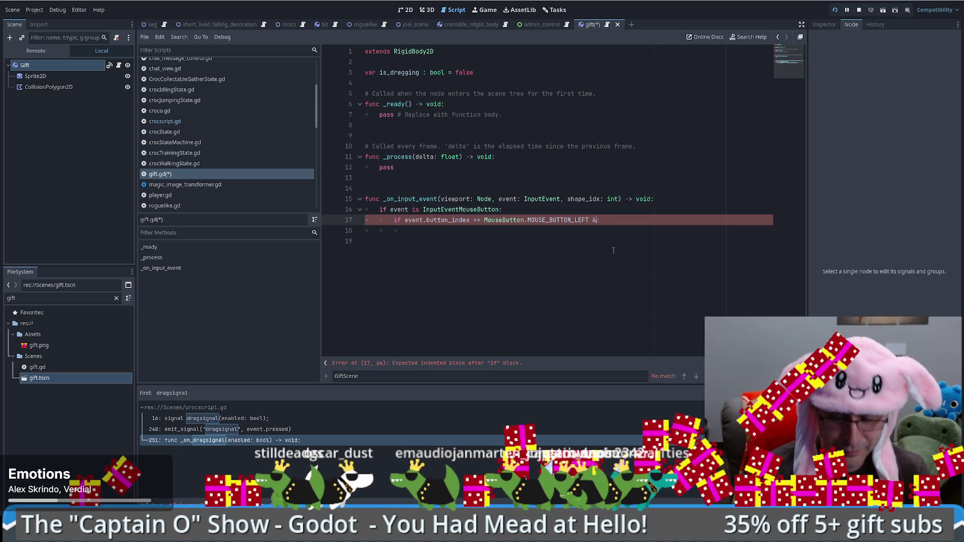
{"action": "type", "text": ".re"}
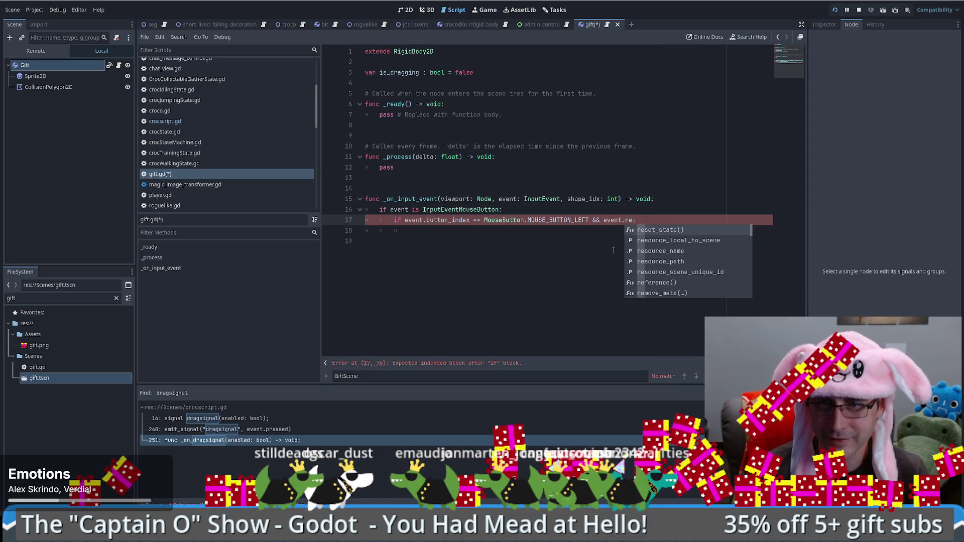
{"action": "key", "text": "BackSpace"}
{"action": "key", "text": "BackSpace"}
{"action": "type", "text": "pres"}
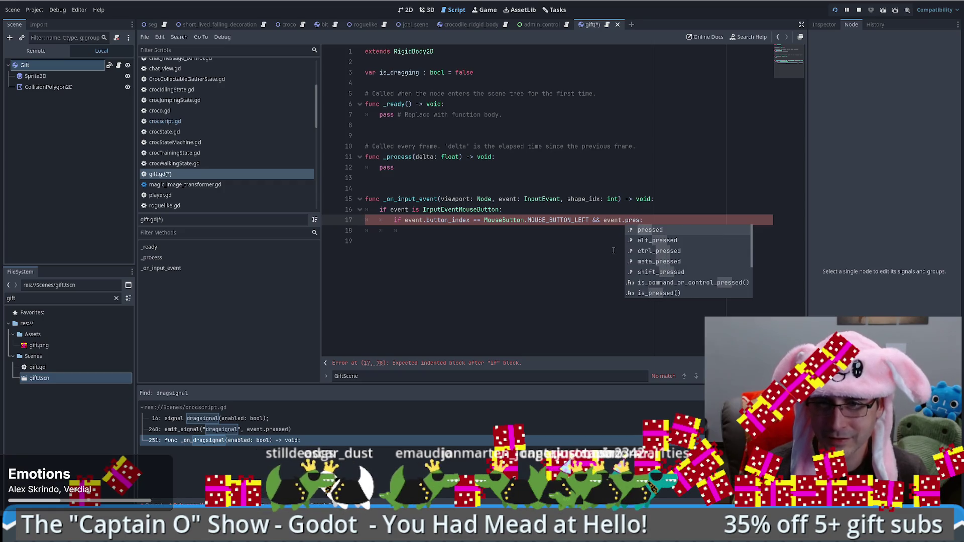
{"action": "key", "text": "Return"}
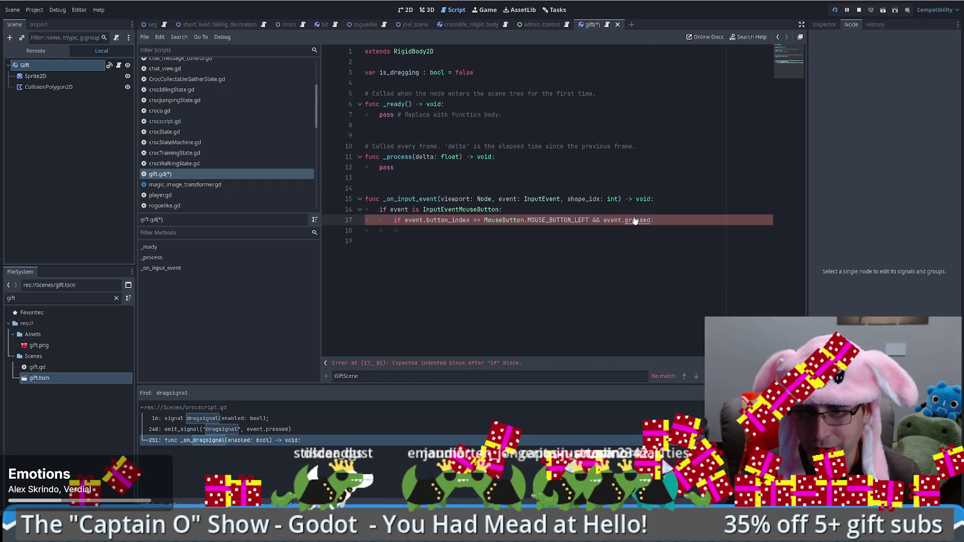
{"action": "left_click", "coordinate": [634, 220], "text": "ctrl"}
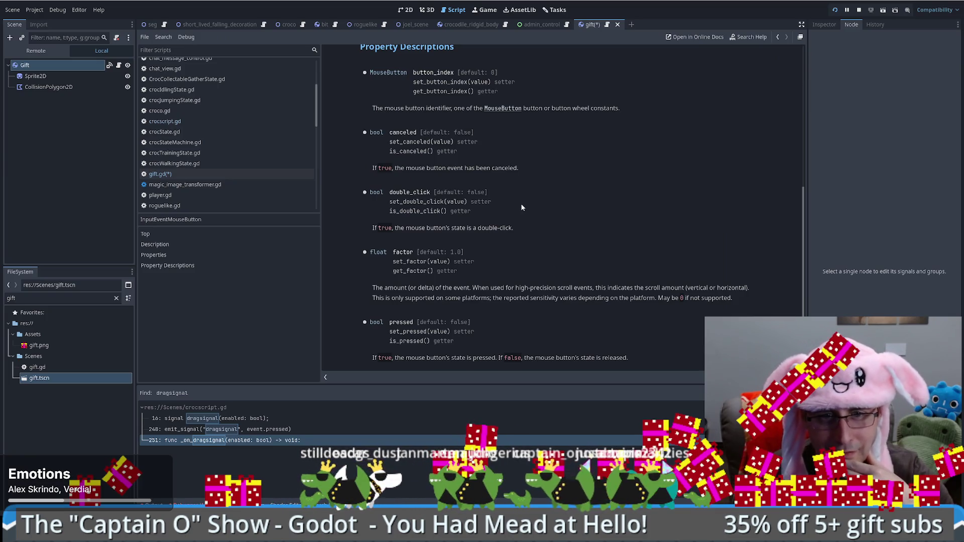
Add 'is_dragging = true' under the left-press check on line 18 of gift.gd
{"action": "left_click_drag", "start_coordinate": [396, 360], "coordinate": [549, 360]}
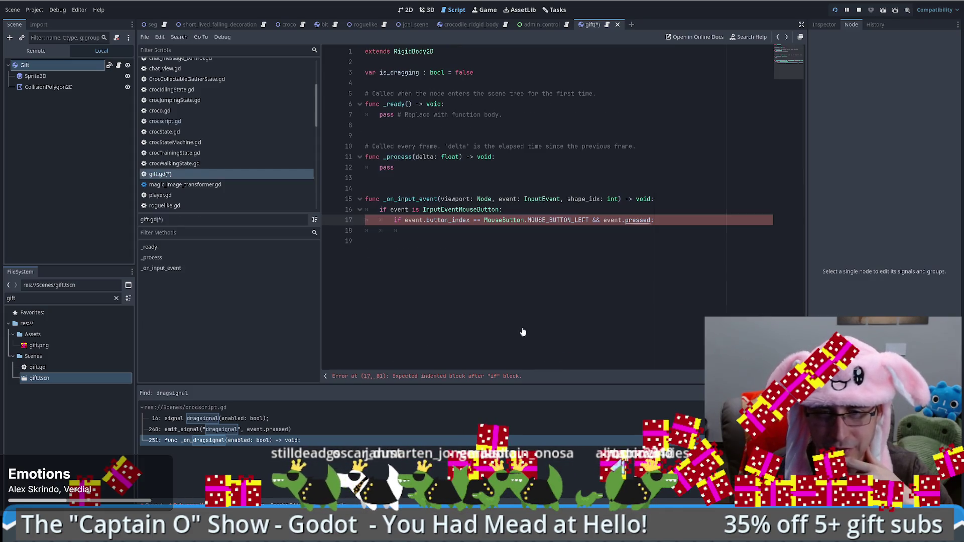
{"action": "key", "text": "alt+Left"}
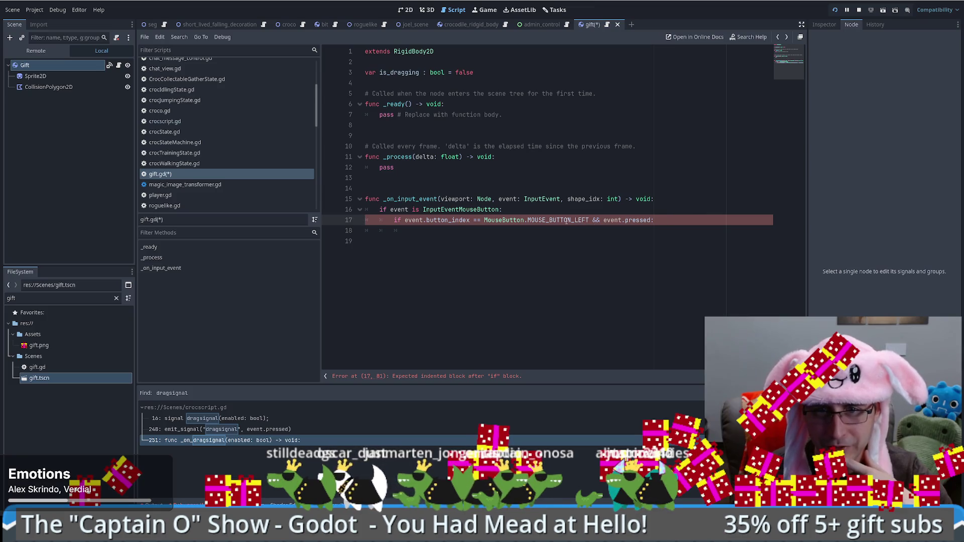
{"action": "double_click", "coordinate": [400, 72]}
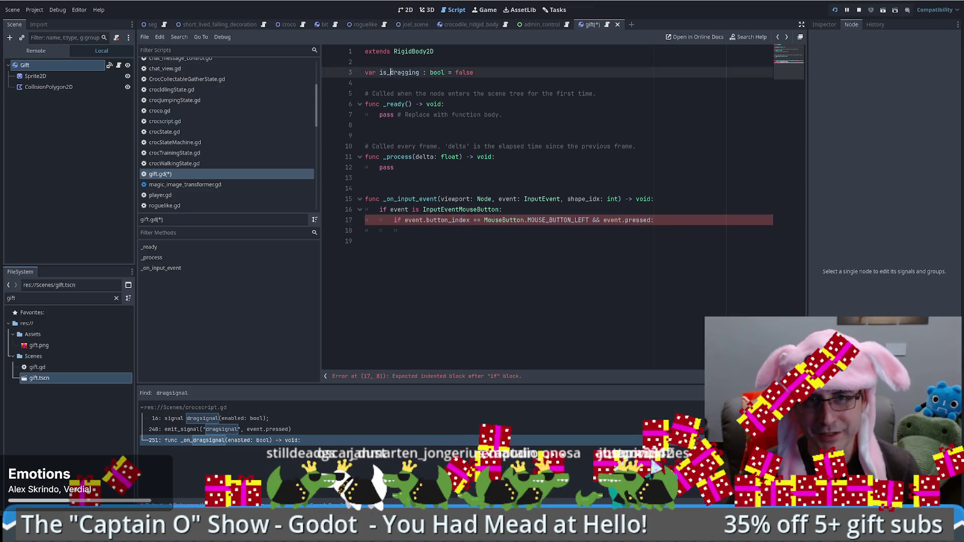
{"action": "left_click", "coordinate": [467, 231]}
{"action": "type", "text": "is_dragging = true"}
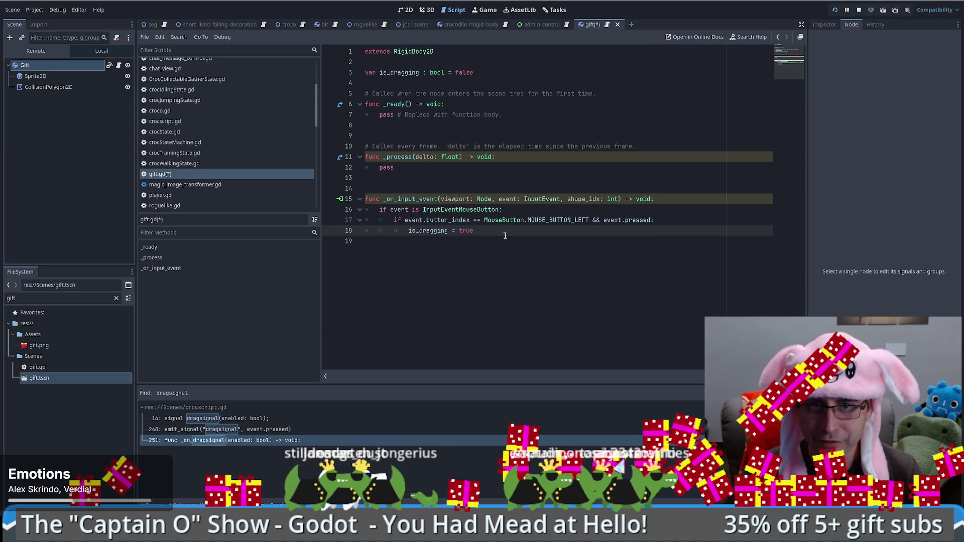
{"action": "key", "text": "Return"}
{"action": "type", "text": "is_dragging = true eve"}
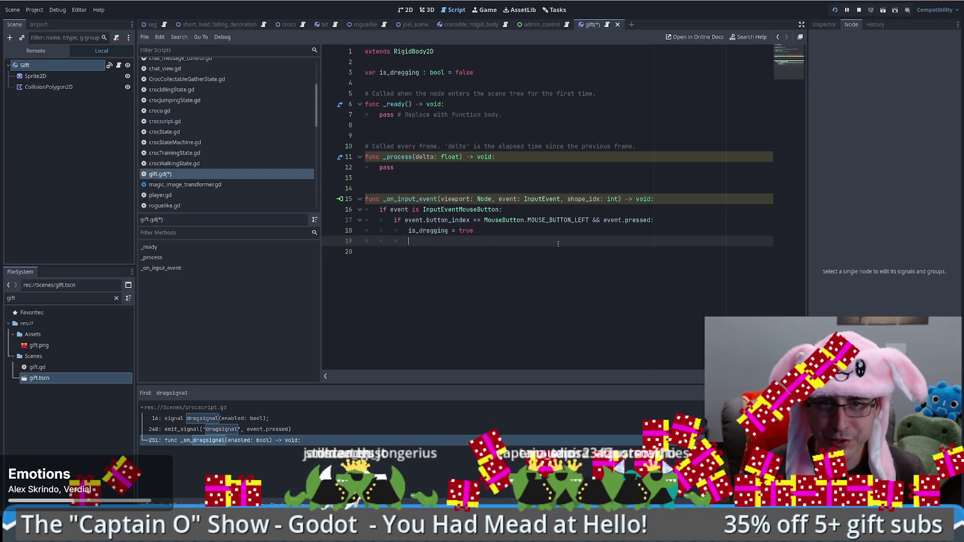
{"action": "type", "text": "nt.pro"}
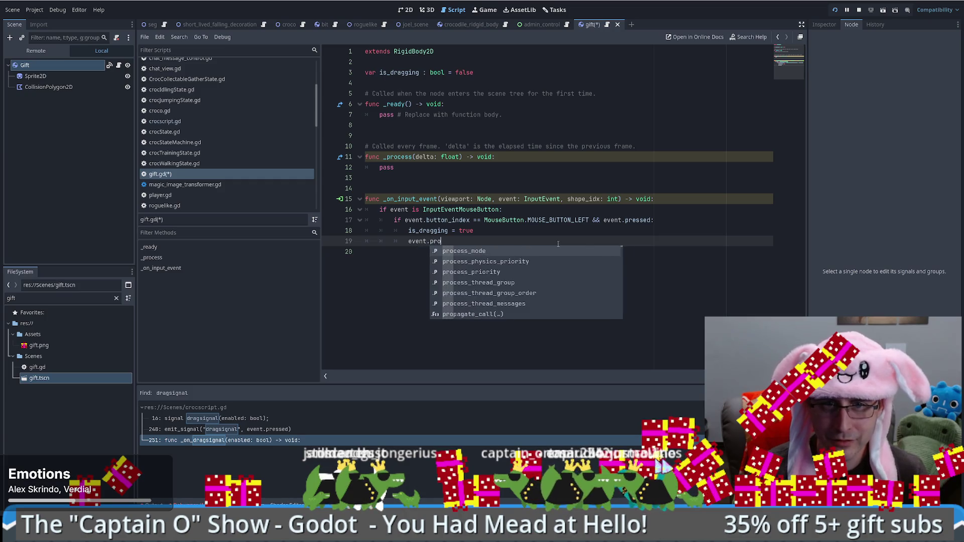
{"action": "key", "text": "BackSpace"}
{"action": "key", "text": "BackSpace"}
{"action": "key", "text": "BackSpace"}
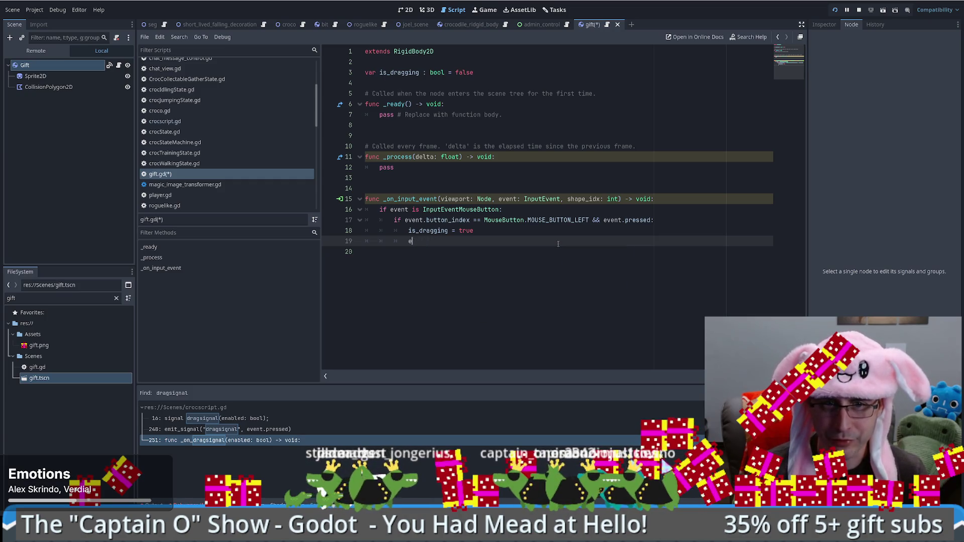
Open the InputEventMouseButton class documentation and skim it
{"action": "left_click", "coordinate": [482, 210], "text": "ctrl"}
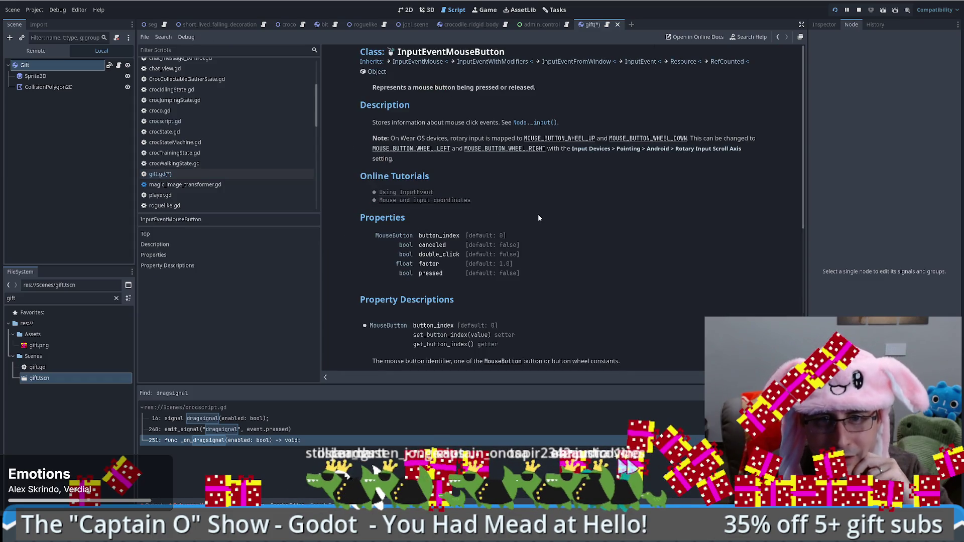
{"action": "scroll", "coordinate": [537, 216], "scroll_direction": "down", "scroll_amount": 5}
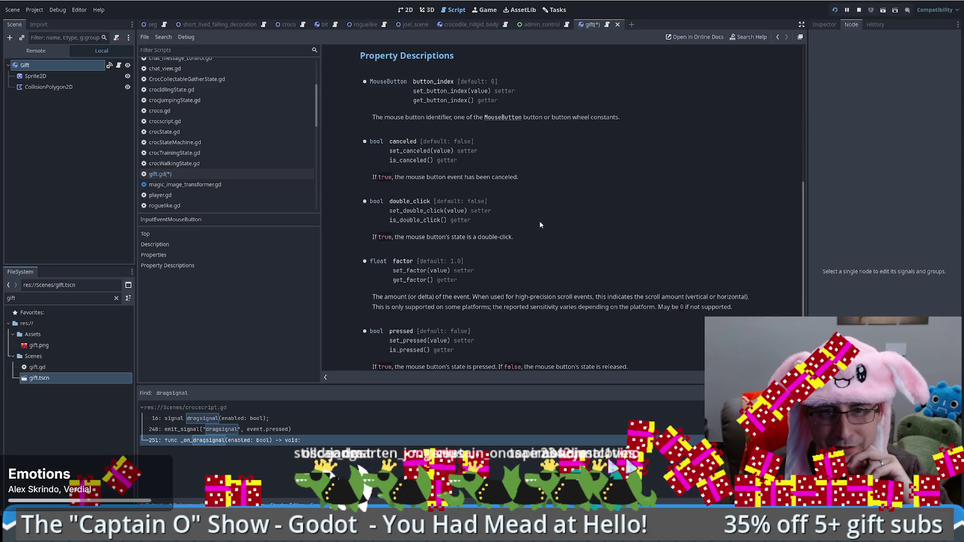
{"action": "scroll", "coordinate": [538, 229], "scroll_direction": "up", "scroll_amount": 5}
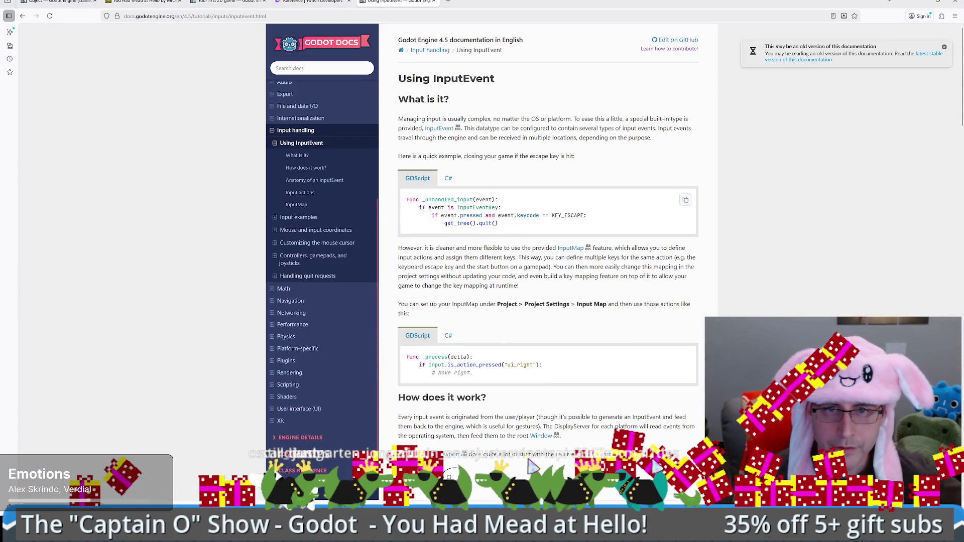
Read the InputEvent example code and event table, noting KEY_ESCAPE, is_action_pressed and InputEventMouseButton
{"action": "double_click", "coordinate": [567, 216]}
{"action": "scroll", "coordinate": [535, 226], "scroll_direction": "down", "scroll_amount": 2}
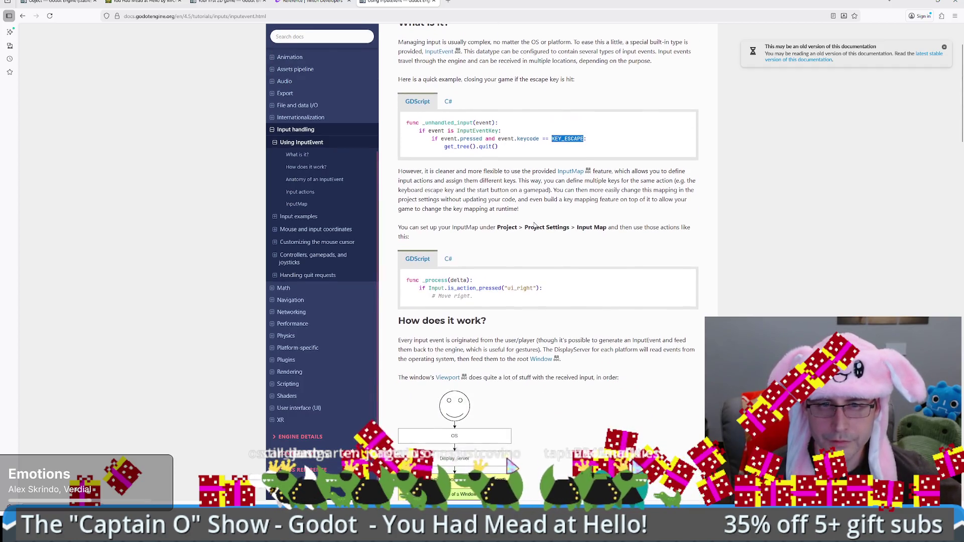
{"action": "left_click_drag", "start_coordinate": [441, 289], "coordinate": [517, 289]}
{"action": "scroll", "coordinate": [563, 219], "scroll_direction": "down", "scroll_amount": 10}
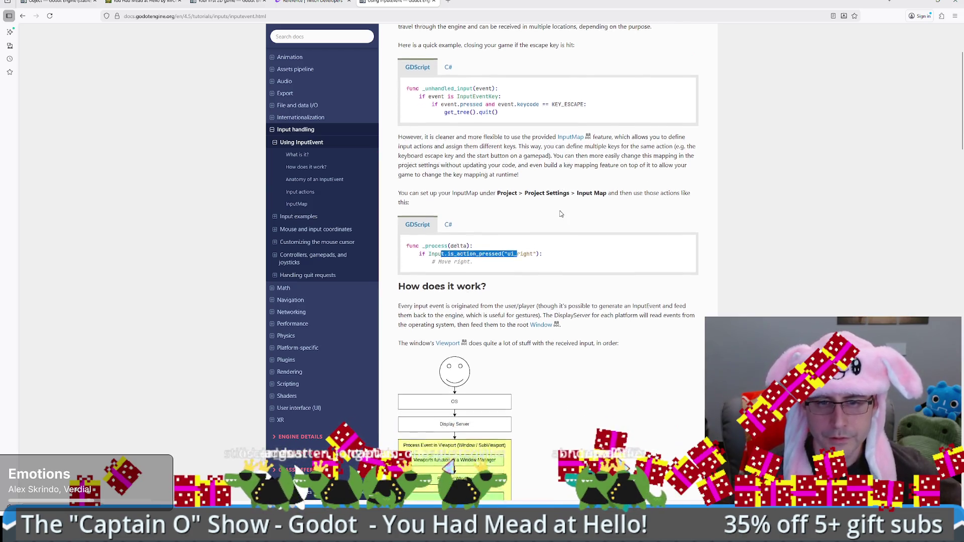
{"action": "scroll", "coordinate": [468, 204], "scroll_direction": "down", "scroll_amount": 4}
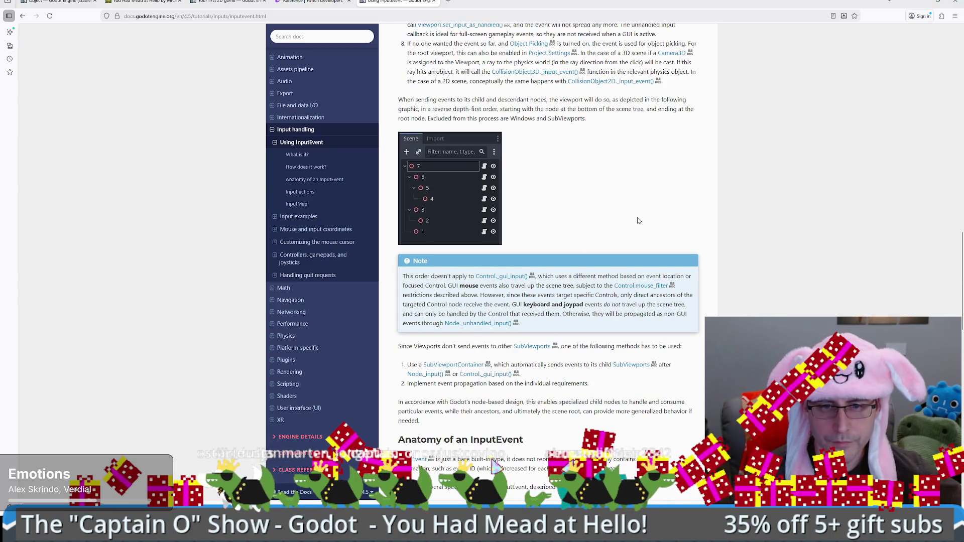
{"action": "scroll", "coordinate": [638, 221], "scroll_direction": "down", "scroll_amount": 7}
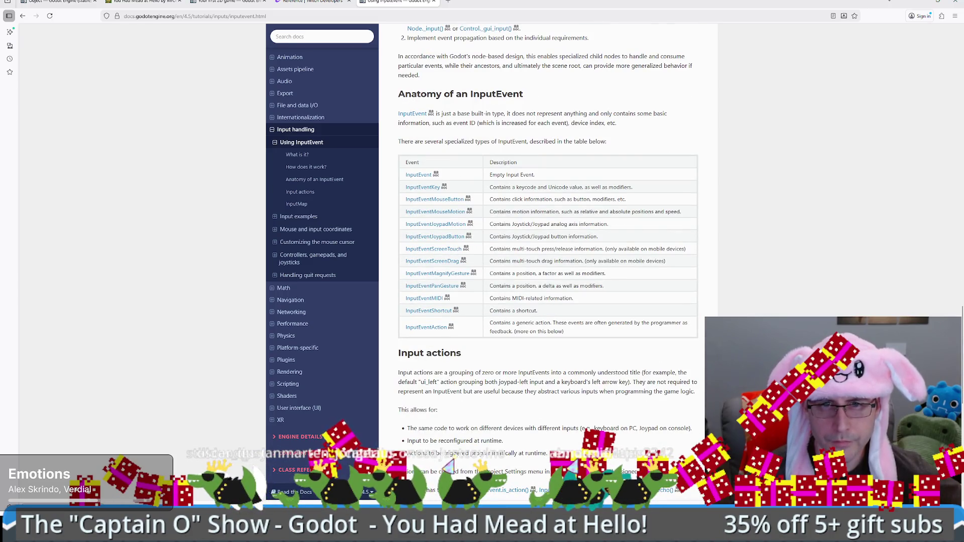
{"action": "left_click_drag", "start_coordinate": [511, 177], "coordinate": [548, 178]}
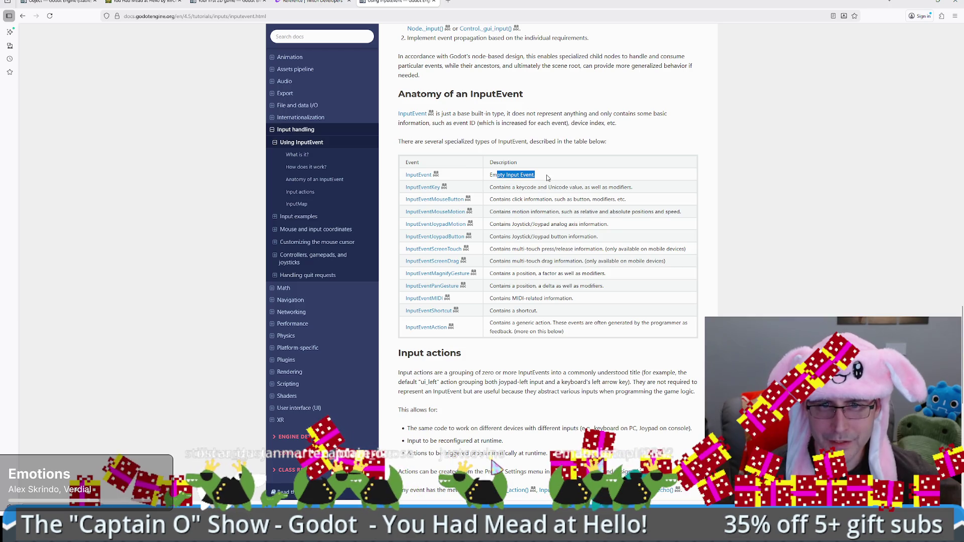
{"action": "left_click_drag", "start_coordinate": [503, 199], "coordinate": [630, 200]}
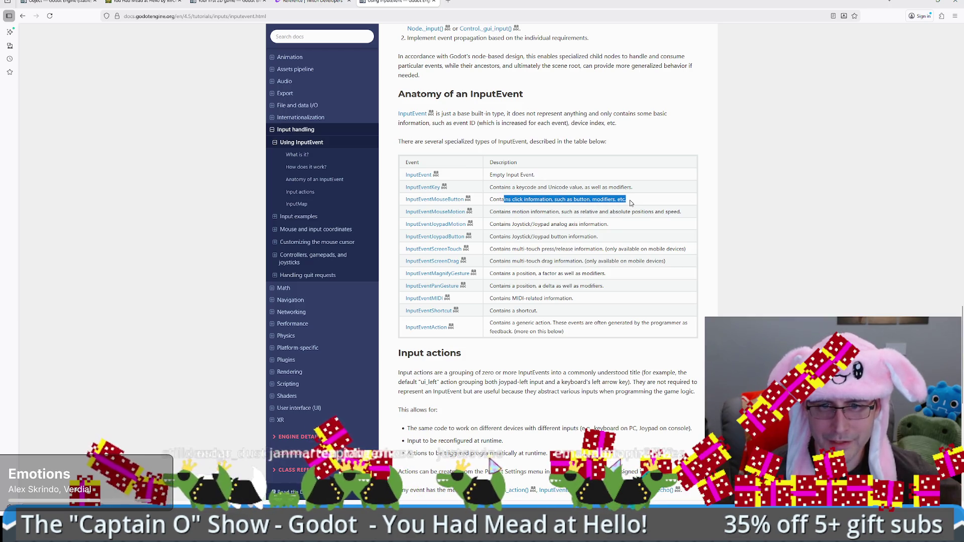
{"action": "scroll", "coordinate": [471, 311], "scroll_direction": "down", "scroll_amount": 2}
{"action": "scroll", "coordinate": [471, 311], "scroll_direction": "down", "scroll_amount": 4}
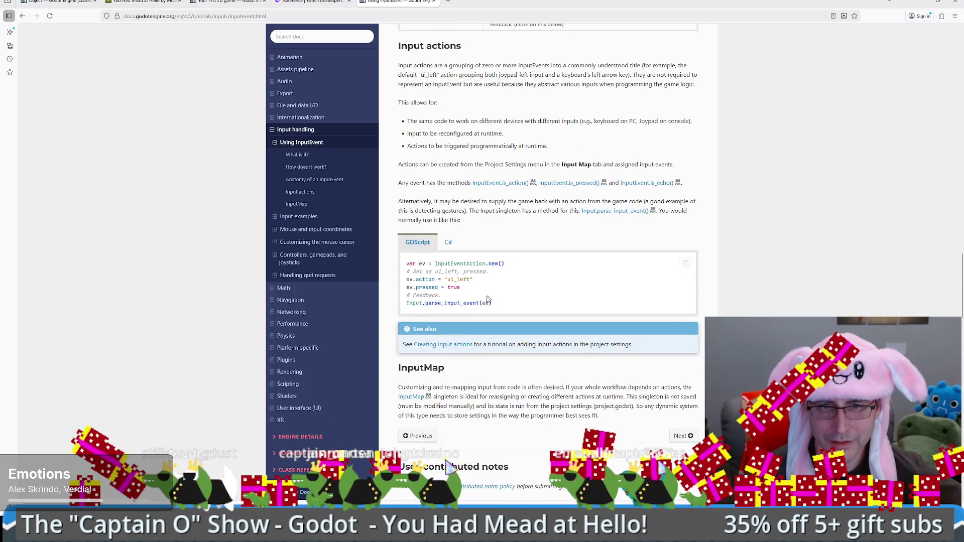
Highlight the Input actions definition, its device-independence benefit and Project Settings creation notes
{"action": "left_click_drag", "start_coordinate": [423, 279], "coordinate": [469, 293]}
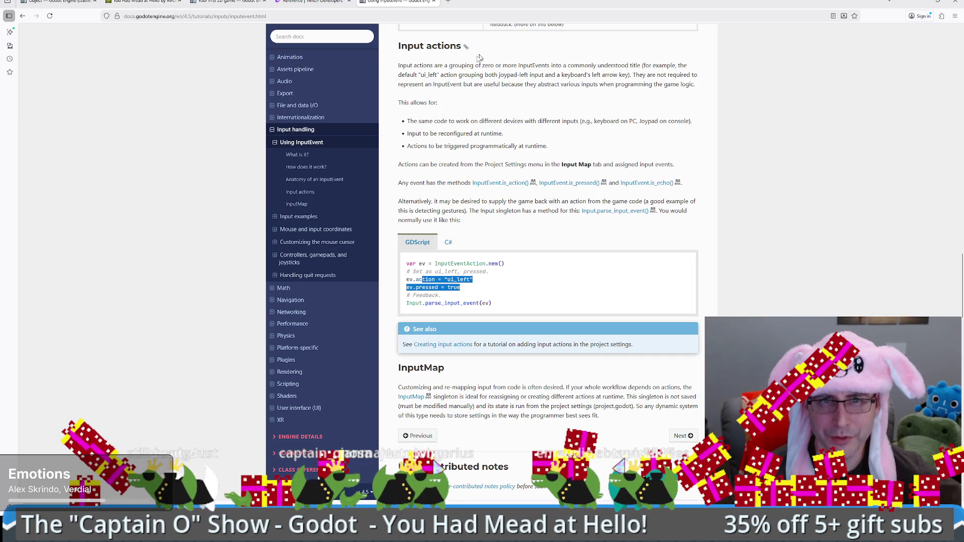
{"action": "left_click_drag", "start_coordinate": [419, 65], "coordinate": [455, 65]}
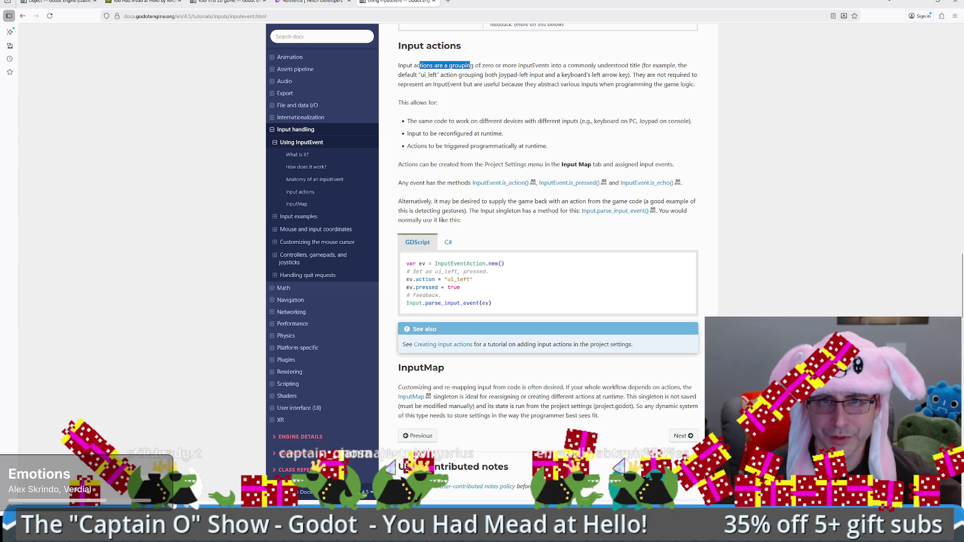
{"action": "left_click_drag", "start_coordinate": [531, 66], "coordinate": [546, 66]}
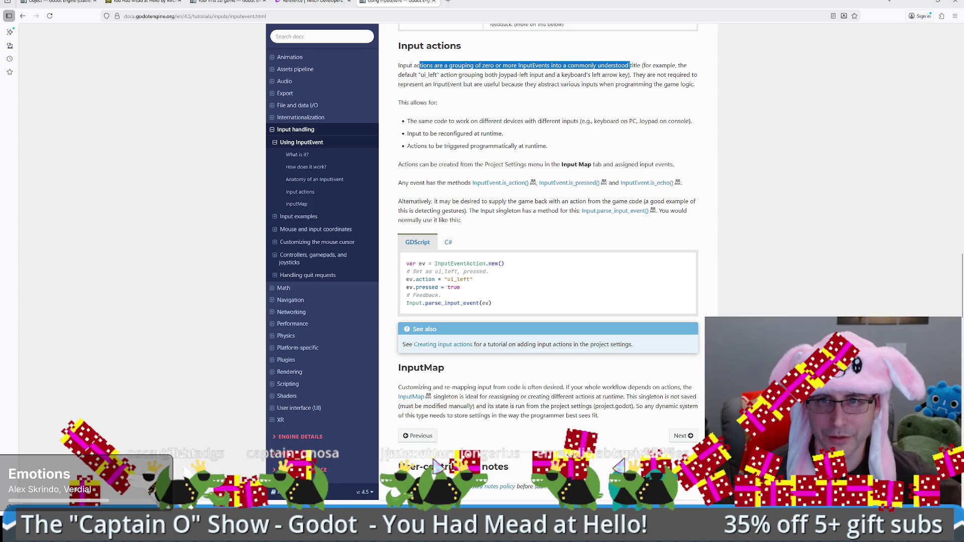
{"action": "mouse_move", "coordinate": [636, 74]}
{"action": "left_mouse_down"}
{"action": "mouse_move", "coordinate": [663, 75]}
{"action": "mouse_move", "coordinate": [467, 74]}
{"action": "mouse_move", "coordinate": [467, 84]}
{"action": "mouse_move", "coordinate": [649, 86]}
{"action": "left_mouse_up"}
{"action": "mouse_move", "coordinate": [456, 121]}
{"action": "left_mouse_down"}
{"action": "mouse_move", "coordinate": [592, 121]}
{"action": "mouse_move", "coordinate": [421, 116]}
{"action": "left_mouse_up"}
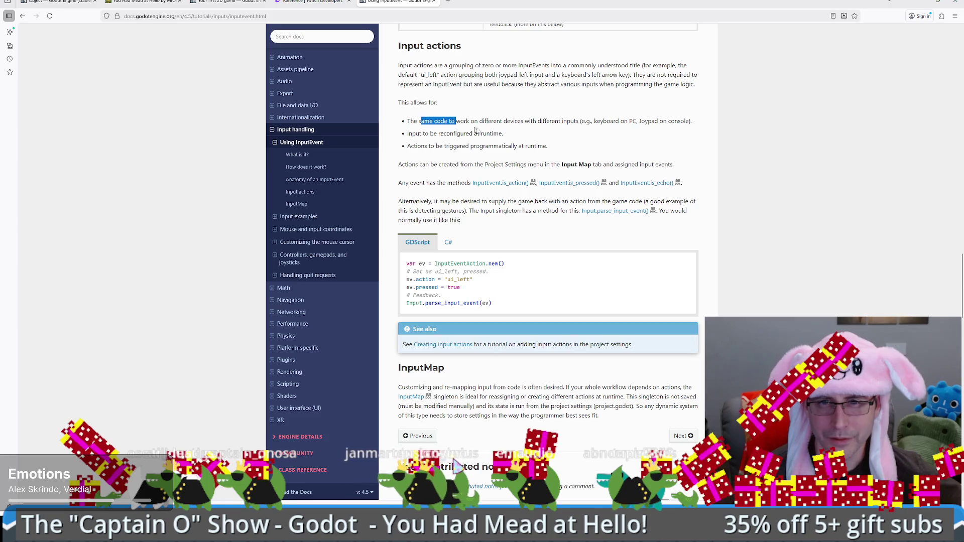
{"action": "left_click_drag", "start_coordinate": [444, 164], "coordinate": [664, 172]}
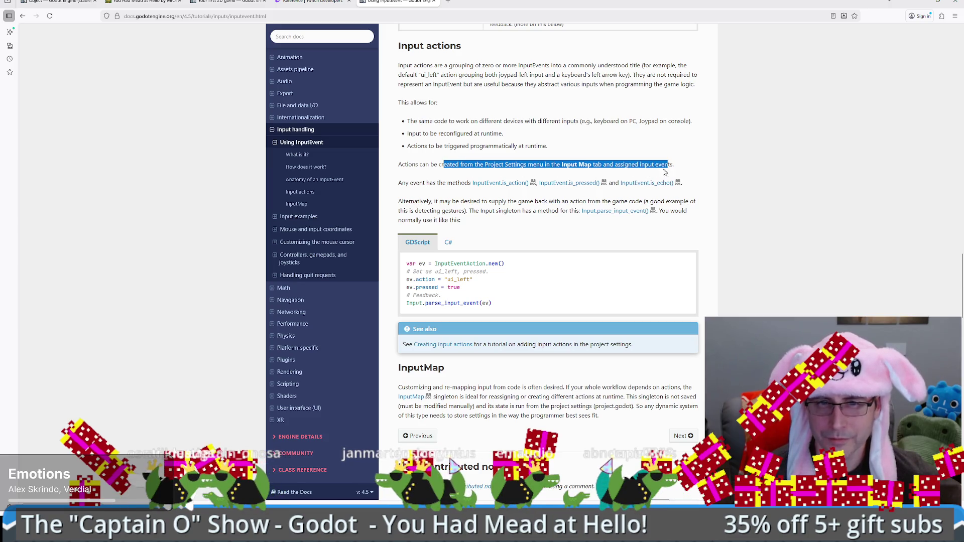
{"action": "left_click_drag", "start_coordinate": [421, 201], "coordinate": [465, 202]}
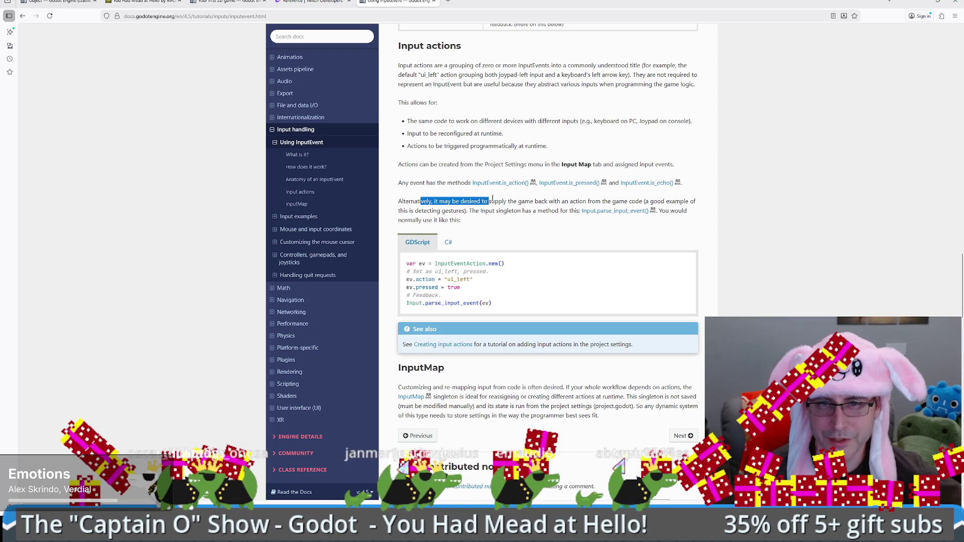
{"action": "left_click_drag", "start_coordinate": [596, 202], "coordinate": [617, 201]}
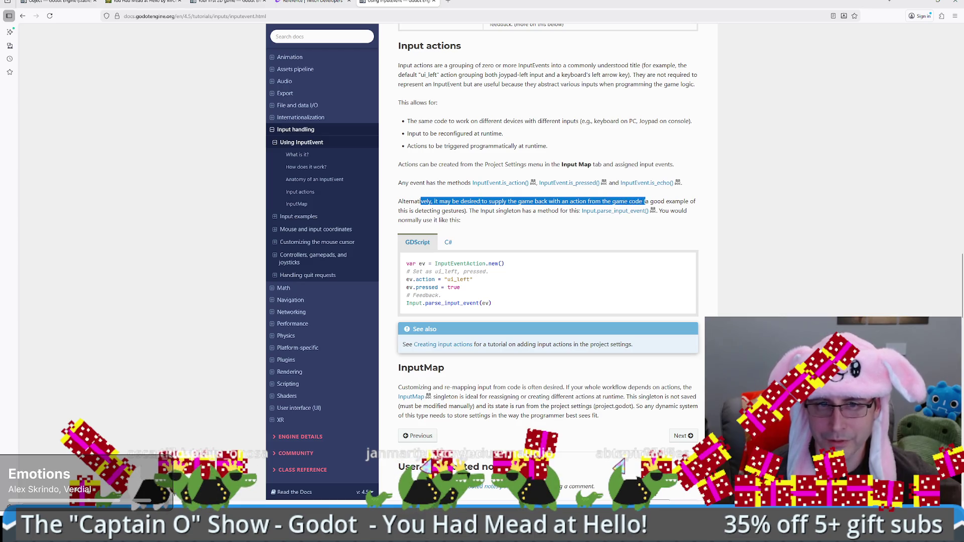
Scroll past the Input actions passage and minimize the browser
{"action": "scroll", "coordinate": [532, 223], "scroll_direction": "down", "scroll_amount": 3}
{"action": "scroll", "coordinate": [521, 222], "scroll_direction": "down", "scroll_amount": 4}
{"action": "scroll", "coordinate": [521, 221], "scroll_direction": "up", "scroll_amount": 6}
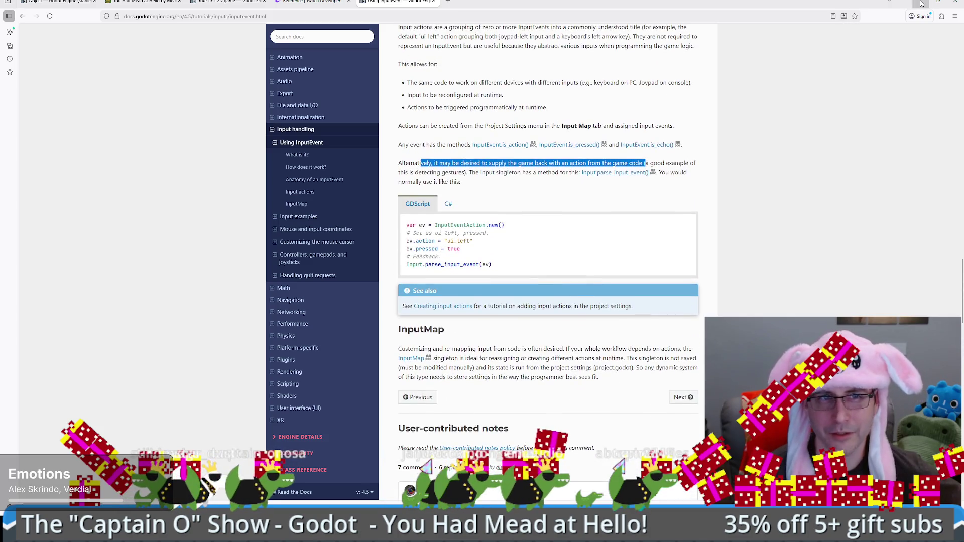
{"action": "left_click", "coordinate": [922, 4]}
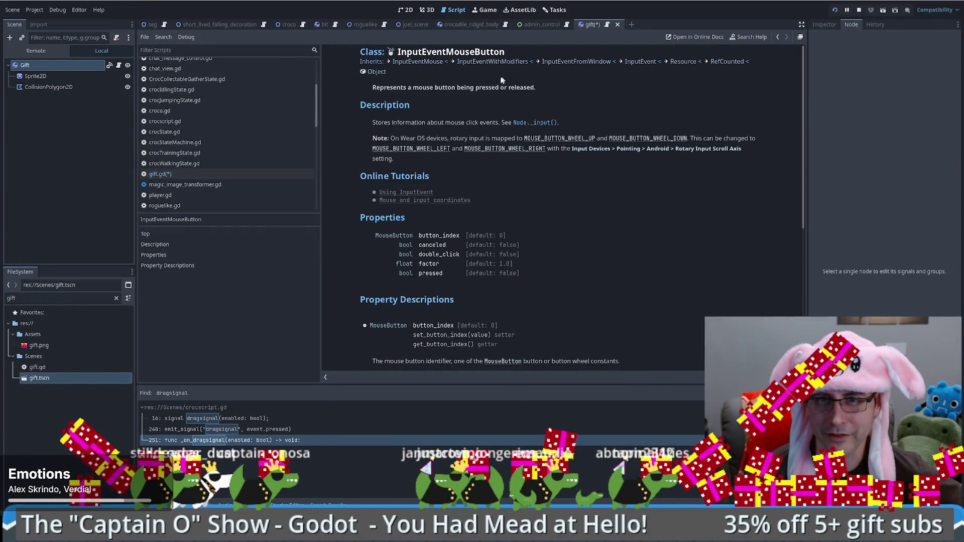
Add an elif branch for the left-button release that sets is_dragging = false in gift.gd
{"action": "left_click", "coordinate": [592, 25]}
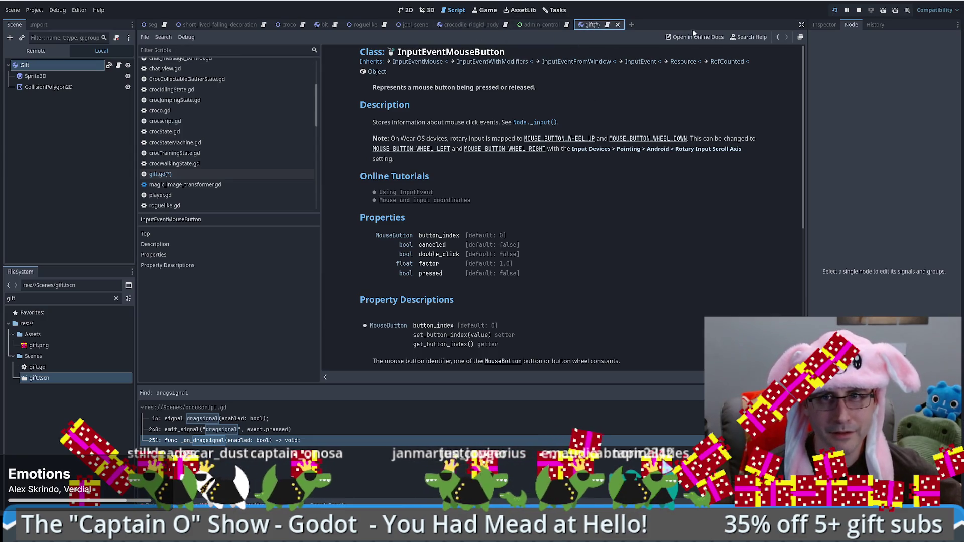
{"action": "left_click", "coordinate": [160, 174]}
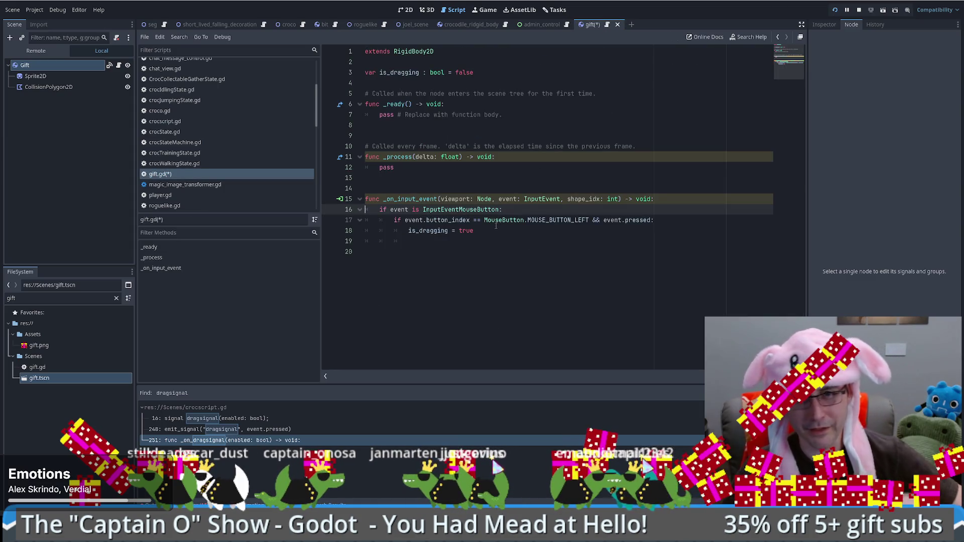
{"action": "left_click", "coordinate": [492, 242]}
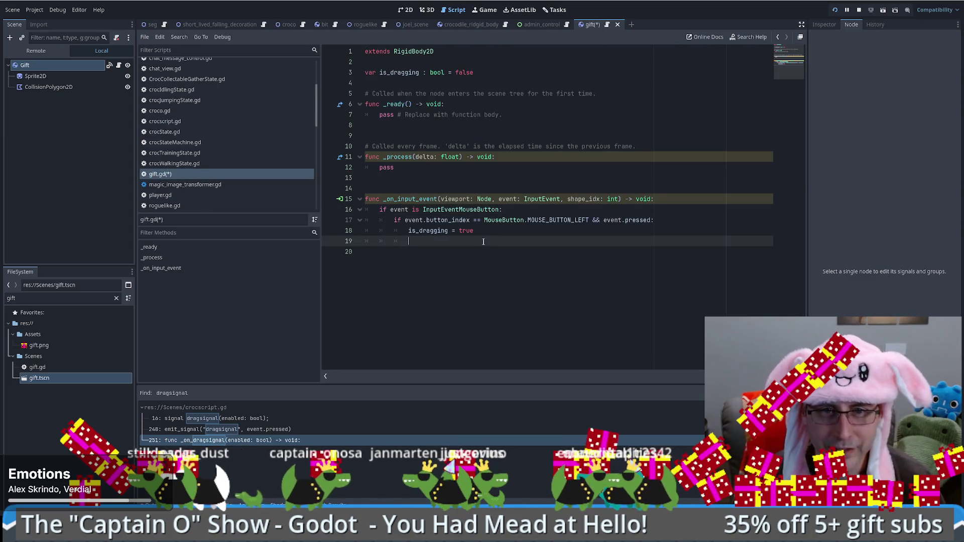
{"action": "key", "text": "BackSpace"}
{"action": "type", "text": "elif"}
{"action": "left_click_drag", "start_coordinate": [404, 220], "coordinate": [654, 220]}
{"action": "key", "text": "ctrl+c"}
{"action": "left_click", "coordinate": [612, 242]}
{"action": "key", "text": "ctrl+v"}
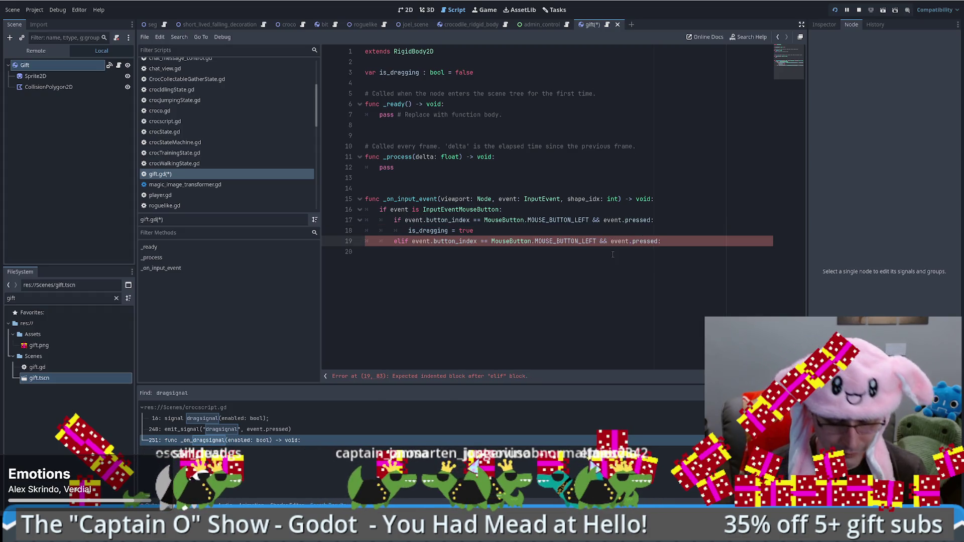
{"action": "type", "text": "!"}
{"action": "key", "text": "Return"}
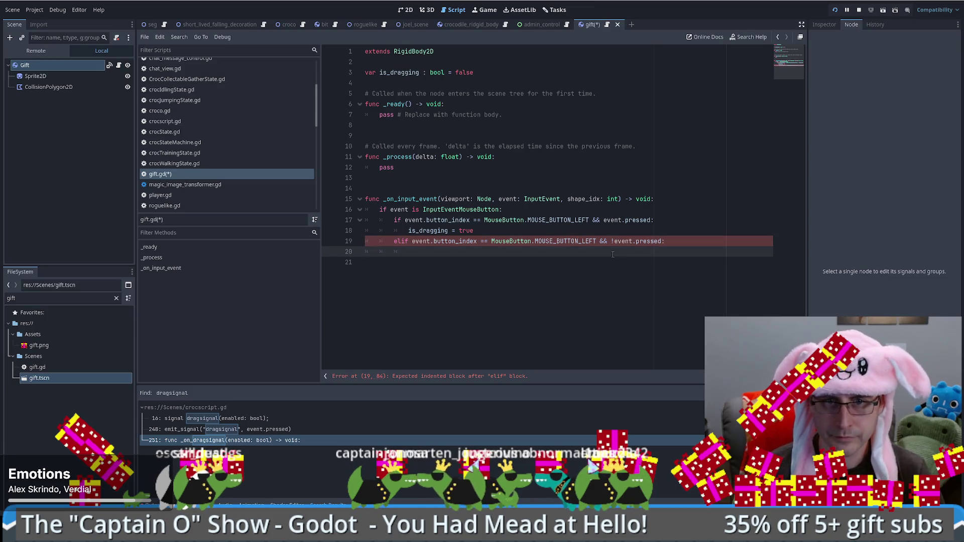
{"action": "type", "text": "is_dragging = false"}
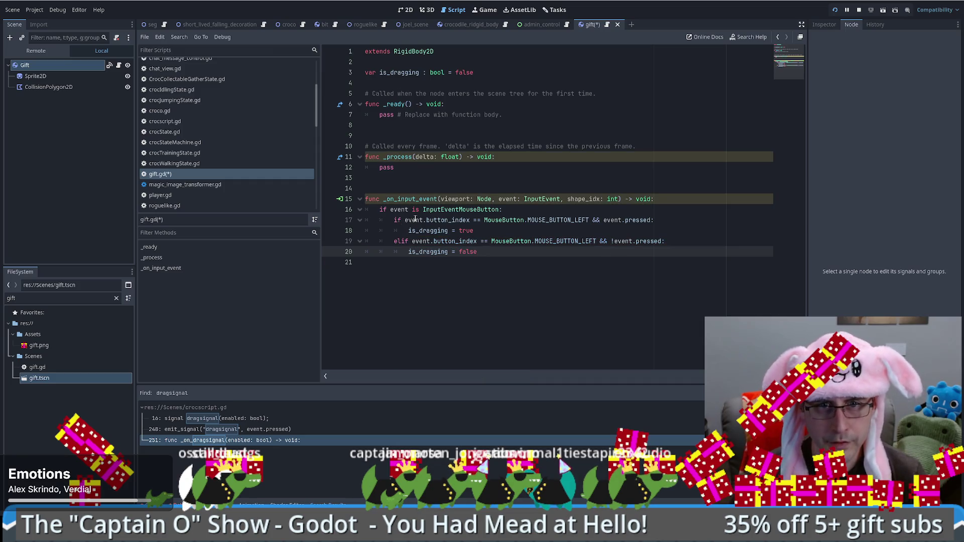
Start an 'if is_dragging:' block in _process with a 'position =' line
{"action": "double_click", "coordinate": [428, 230]}
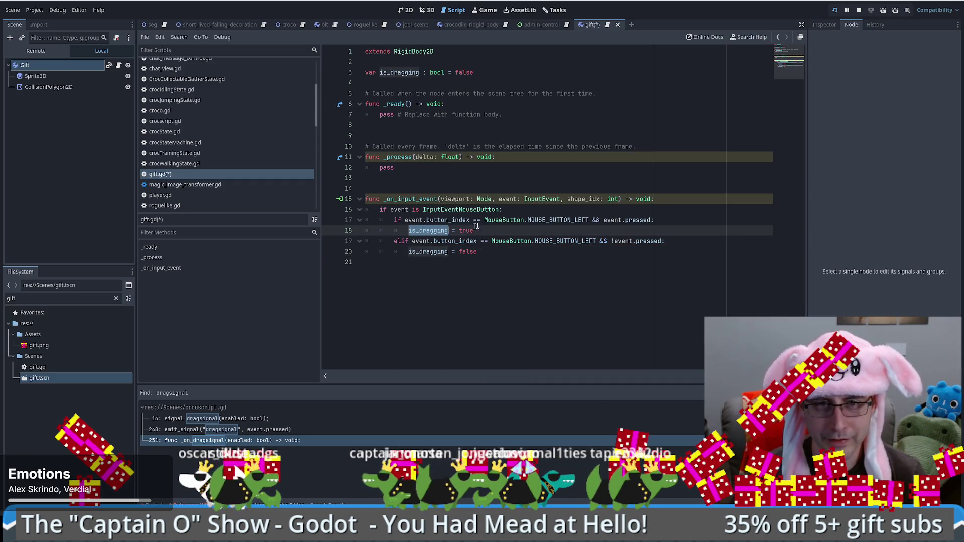
{"action": "left_click", "coordinate": [545, 159]}
{"action": "key", "text": "Return"}
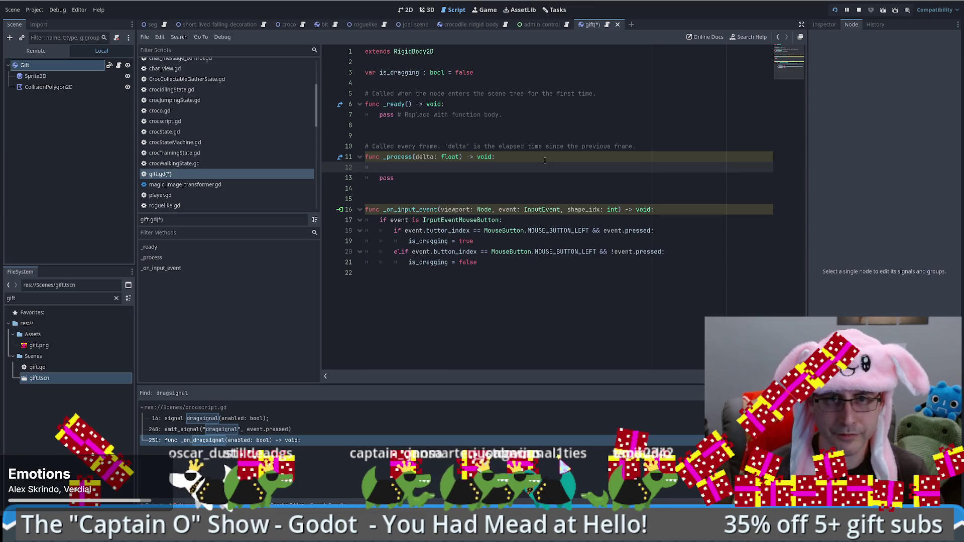
{"action": "type", "text": "if is_dragging:"}
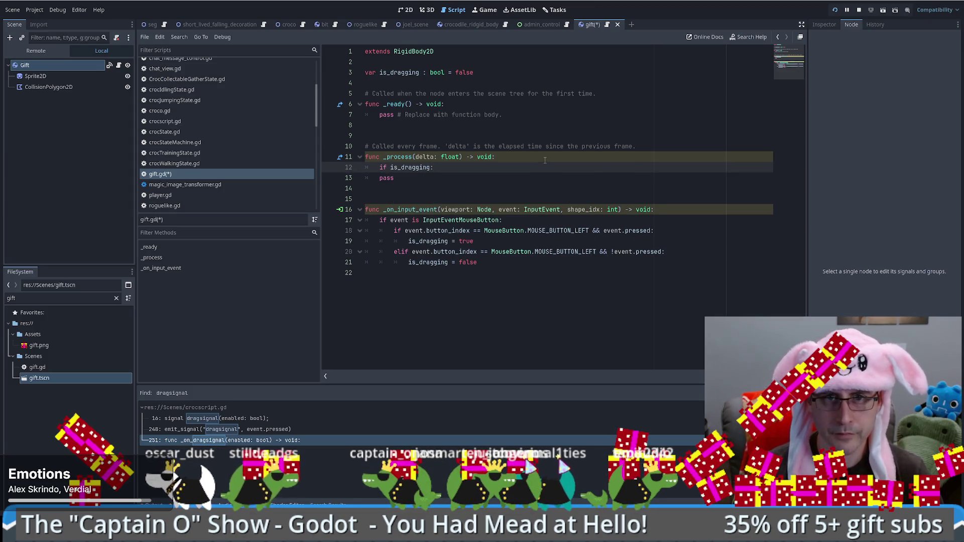
{"action": "key", "text": "Return"}
{"action": "type", "text": "pos"}
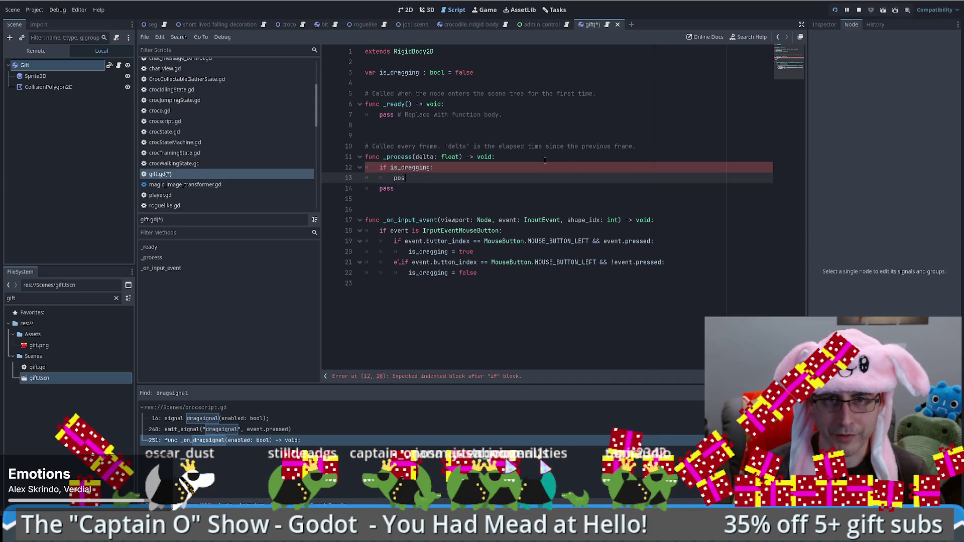
{"action": "key", "text": "Return"}
{"action": "type", "text": "= world_clamp(goal_position"}
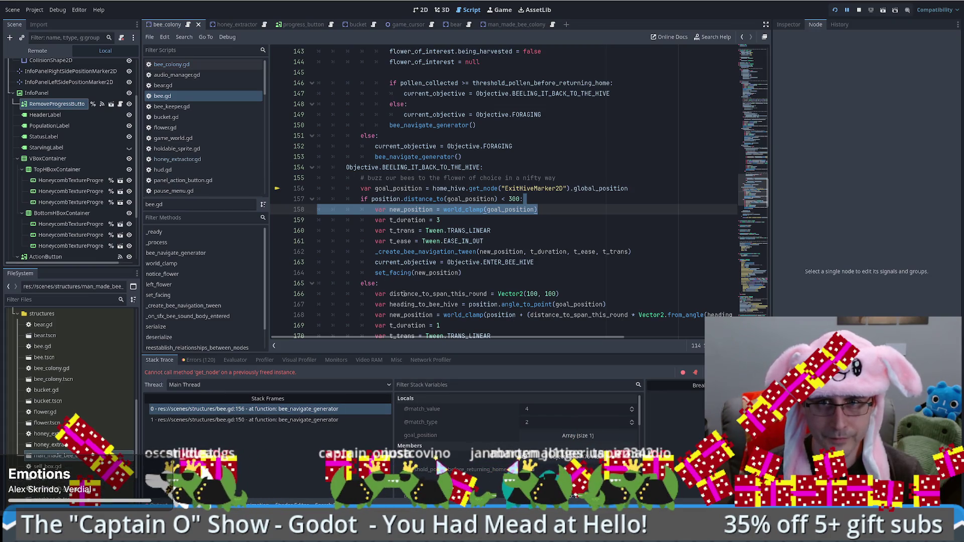
Open the bear_draggable.tscn scene from the gui folder, inspect its script, then close it
{"action": "mouse_move", "coordinate": [136, 433]}
{"action": "left_mouse_down"}
{"action": "mouse_move", "coordinate": [151, 372]}
{"action": "mouse_move", "coordinate": [155, 408]}
{"action": "mouse_move", "coordinate": [146, 406]}
{"action": "mouse_move", "coordinate": [156, 372]}
{"action": "left_mouse_up"}
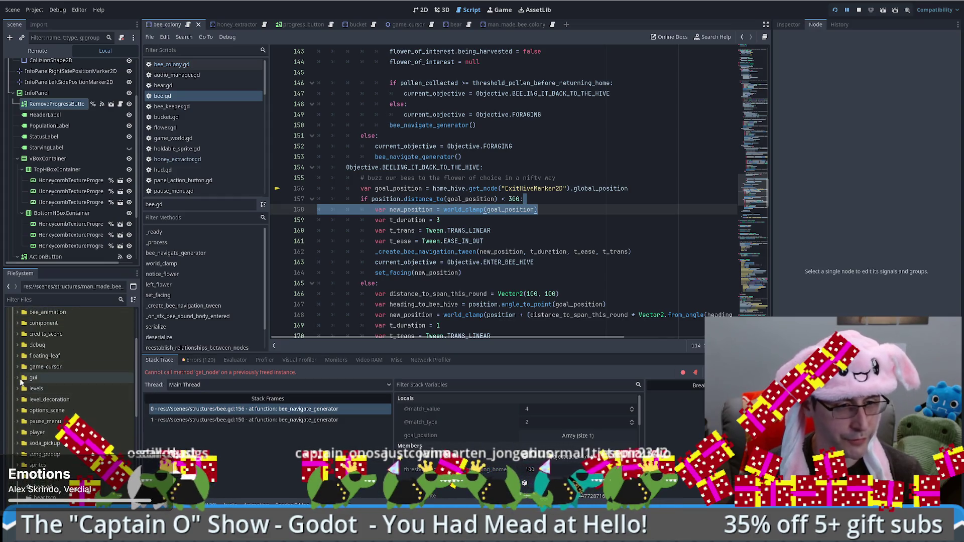
{"action": "left_click", "coordinate": [17, 376]}
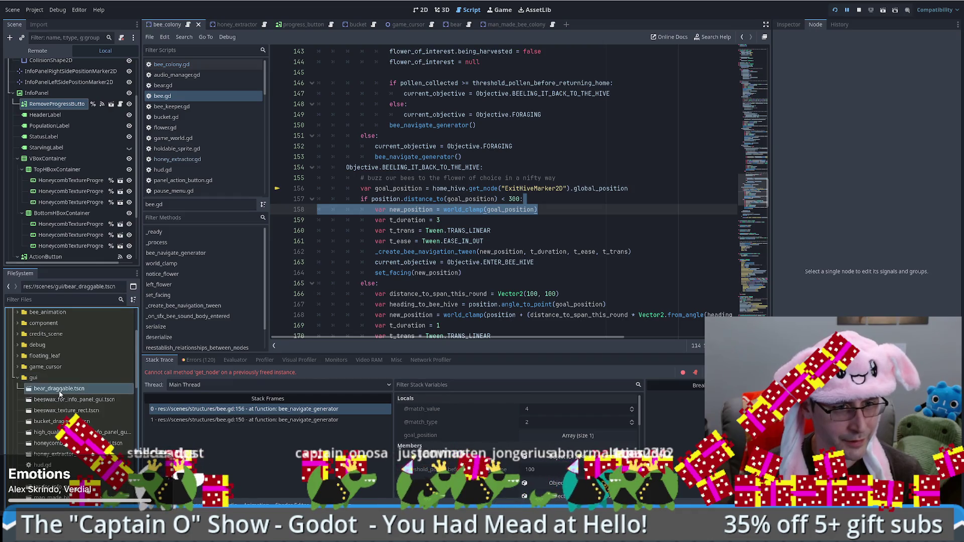
{"action": "double_click", "coordinate": [60, 389]}
{"action": "left_click", "coordinate": [98, 66]}
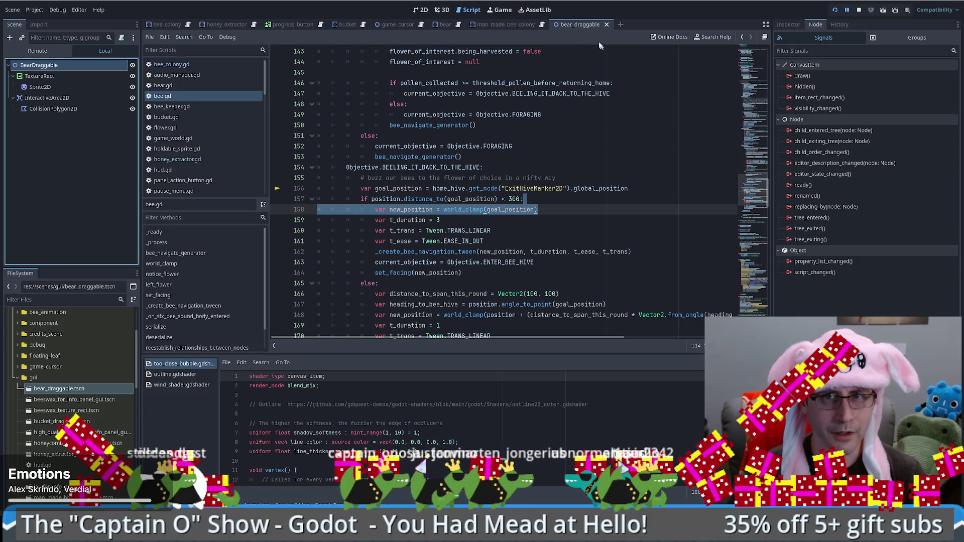
{"action": "left_click", "coordinate": [589, 27]}
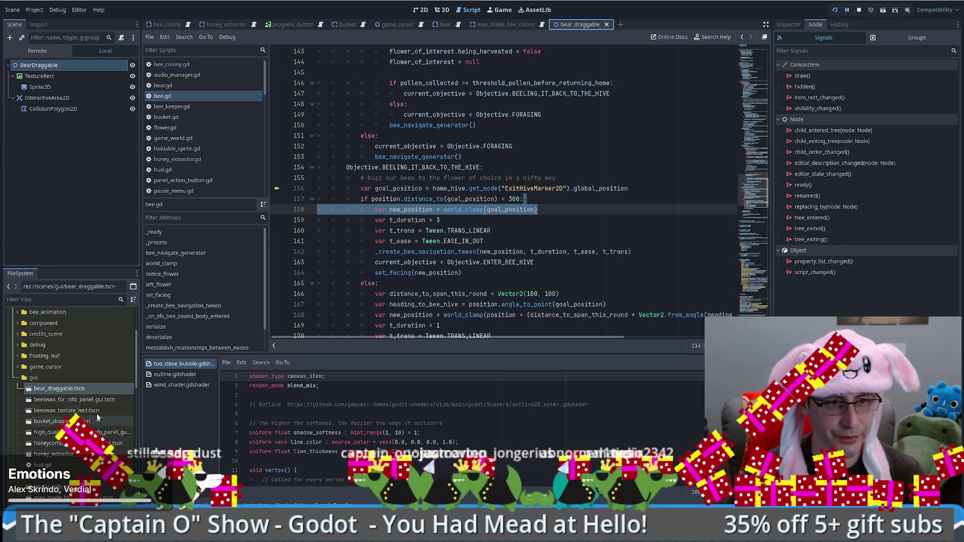
{"action": "scroll", "coordinate": [75, 376], "scroll_direction": "up", "scroll_amount": 4}
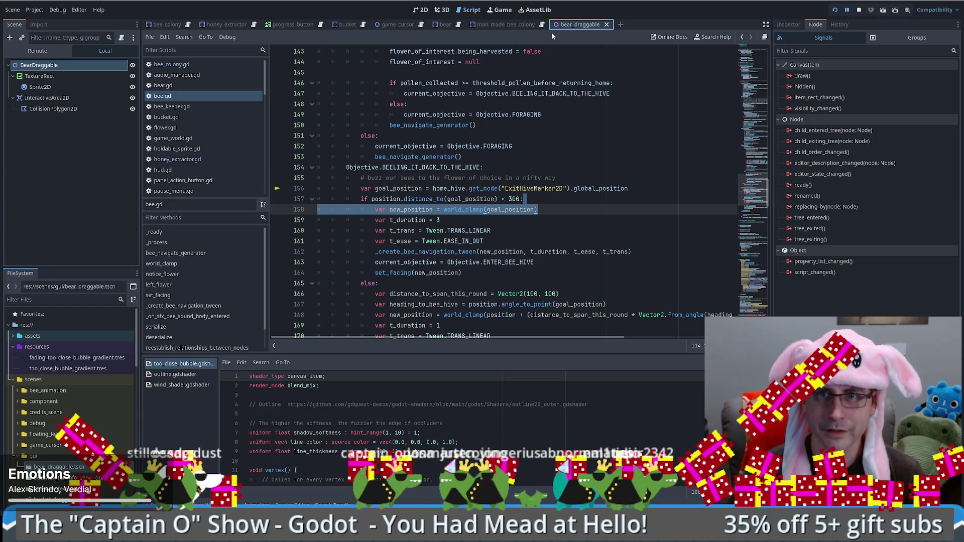
{"action": "left_click", "coordinate": [606, 24]}
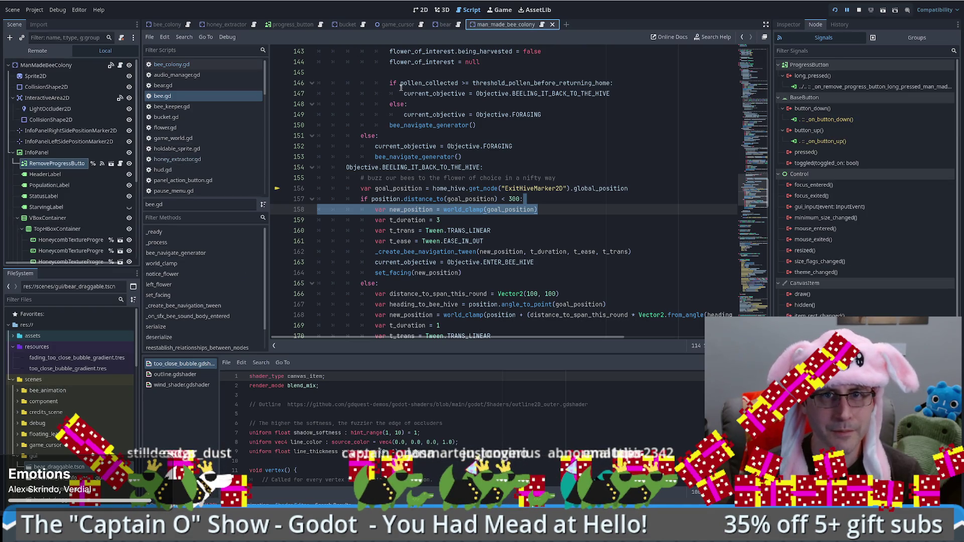
In scenario.gd, find drag_and_drop_item and select line 118's get_parent().get_local_mouse_position() call
{"action": "mouse_move", "coordinate": [439, 79]}
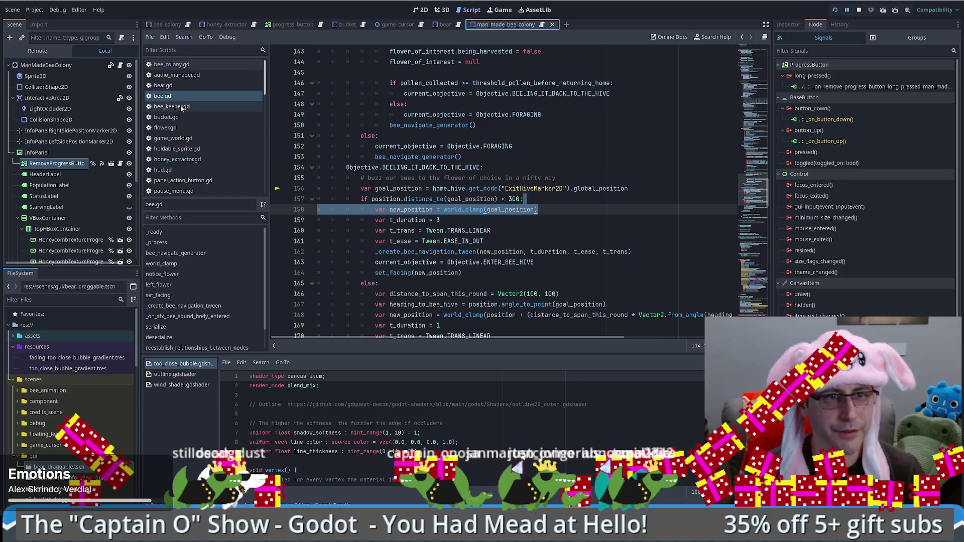
{"action": "left_click", "coordinate": [172, 51]}
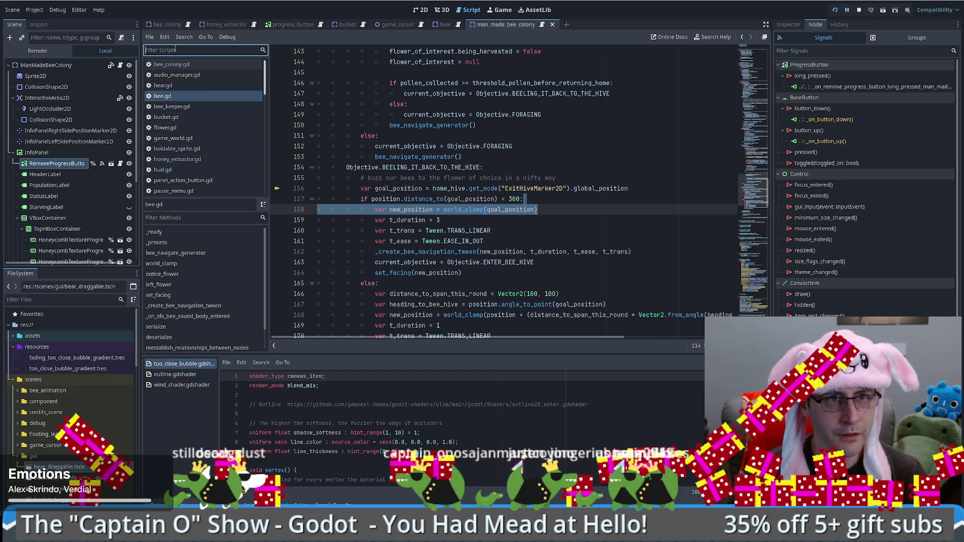
{"action": "type", "text": "sc"}
{"action": "key", "text": "Return"}
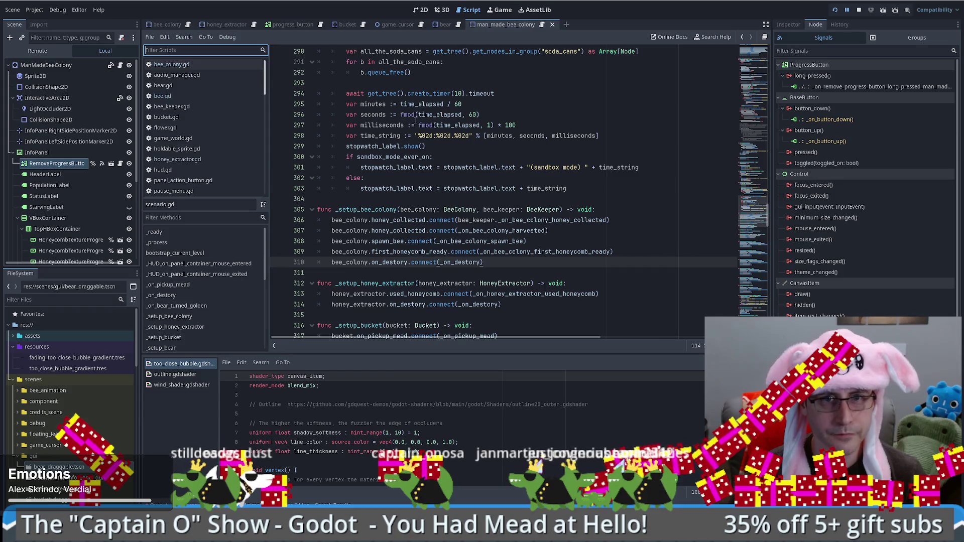
{"action": "left_click", "coordinate": [480, 209]}
{"action": "left_click_drag", "start_coordinate": [756, 106], "coordinate": [759, 123]}
{"action": "double_click", "coordinate": [371, 227]}
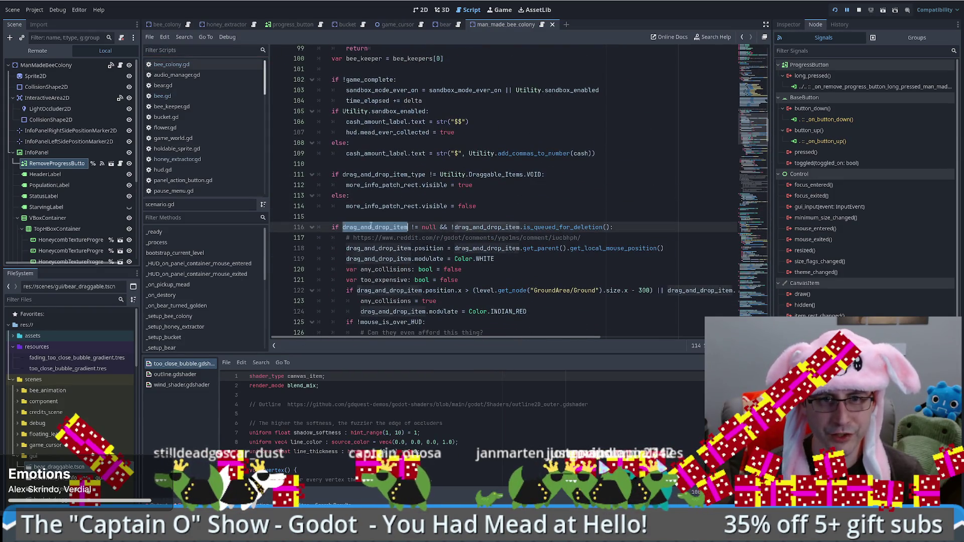
{"action": "scroll", "coordinate": [584, 223], "scroll_direction": "up", "scroll_amount": 6}
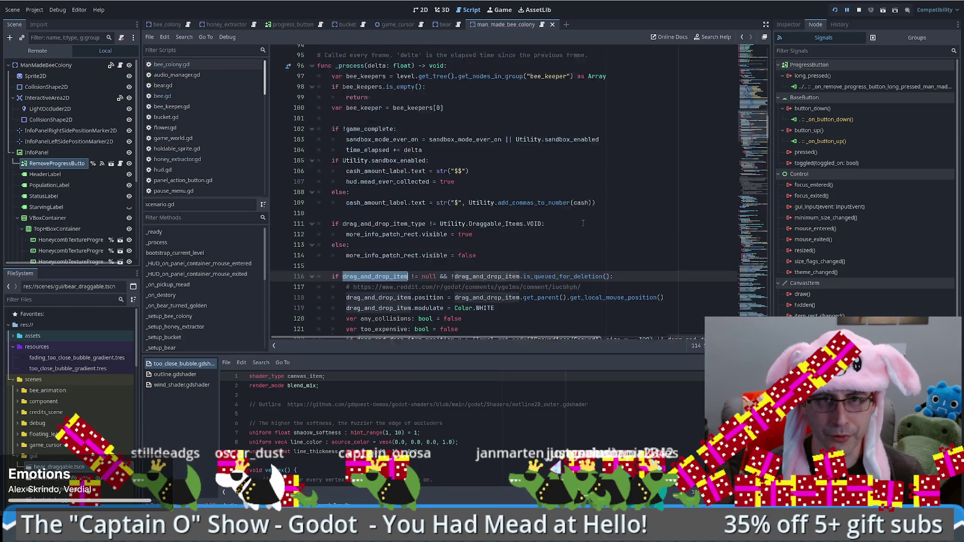
{"action": "scroll", "coordinate": [482, 226], "scroll_direction": "down", "scroll_amount": 8}
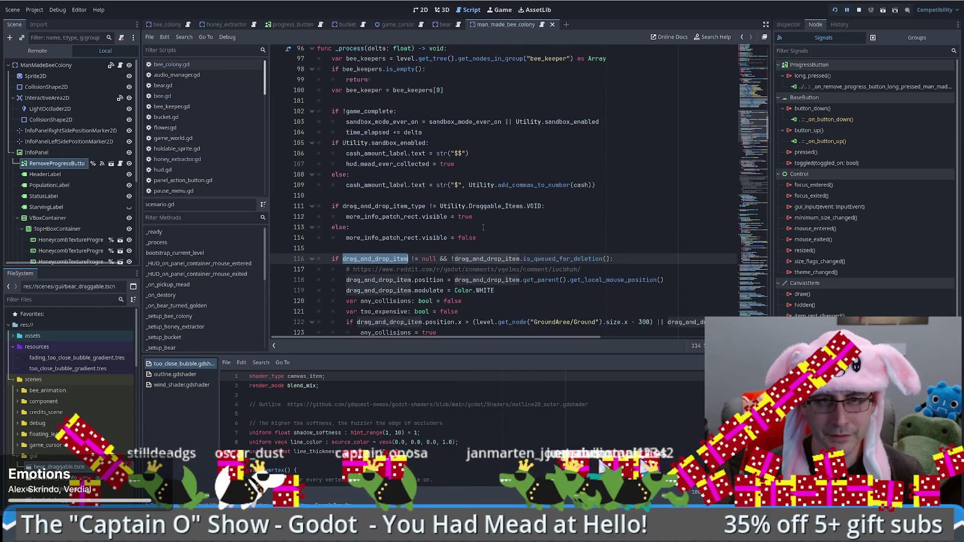
{"action": "left_click", "coordinate": [534, 186]}
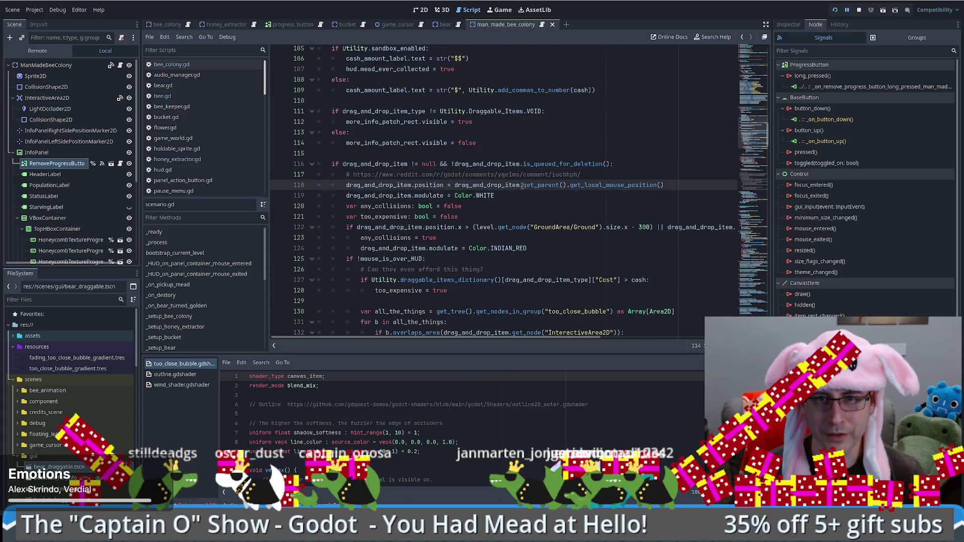
{"action": "left_click_drag", "start_coordinate": [522, 185], "coordinate": [669, 185]}
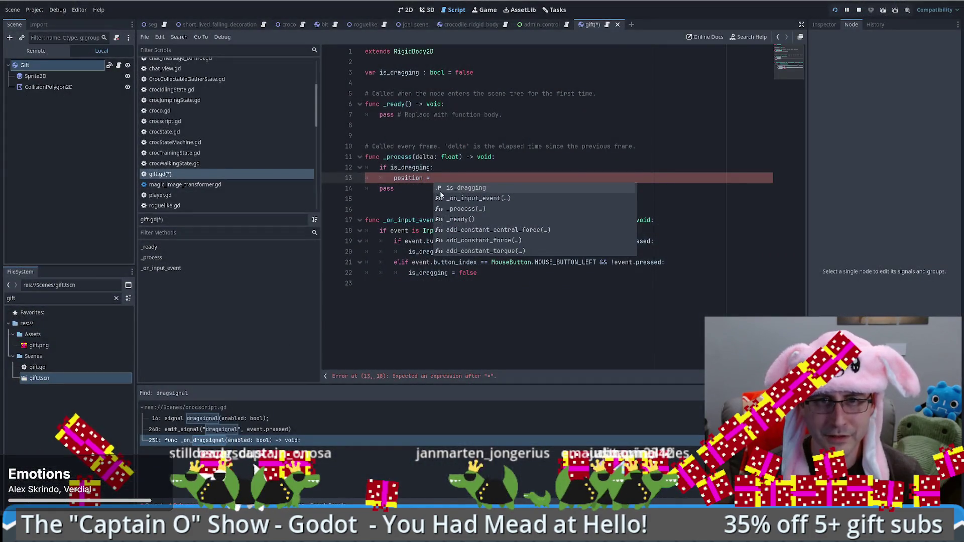
Finish the position line with get_parent().get_local_mouse_position(), remove the leftover pass, and save gift.gd
{"action": "left_click", "coordinate": [447, 177]}
{"action": "type", "text": "get_parent().get_local_mouse_position()"}
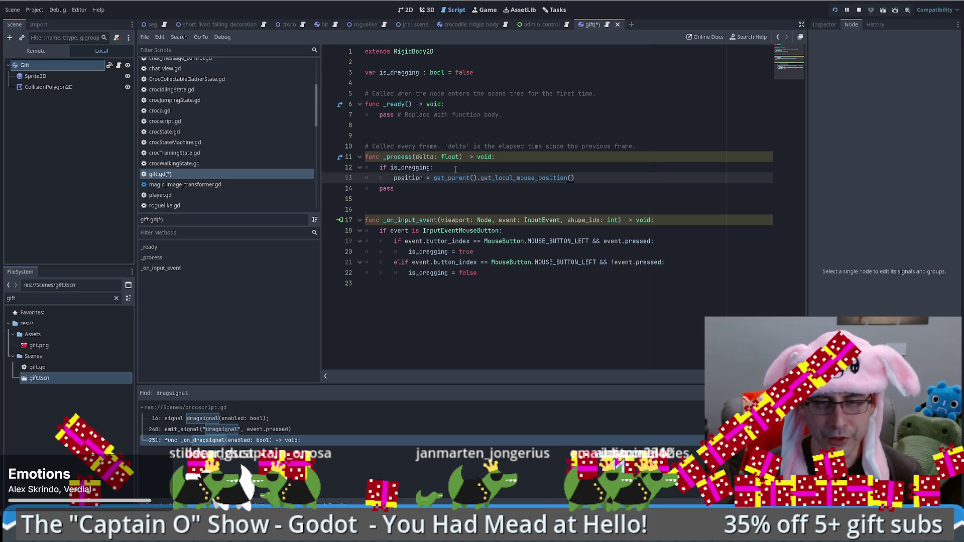
{"action": "left_click", "coordinate": [411, 189]}
{"action": "left_click_drag", "start_coordinate": [410, 189], "coordinate": [365, 189]}
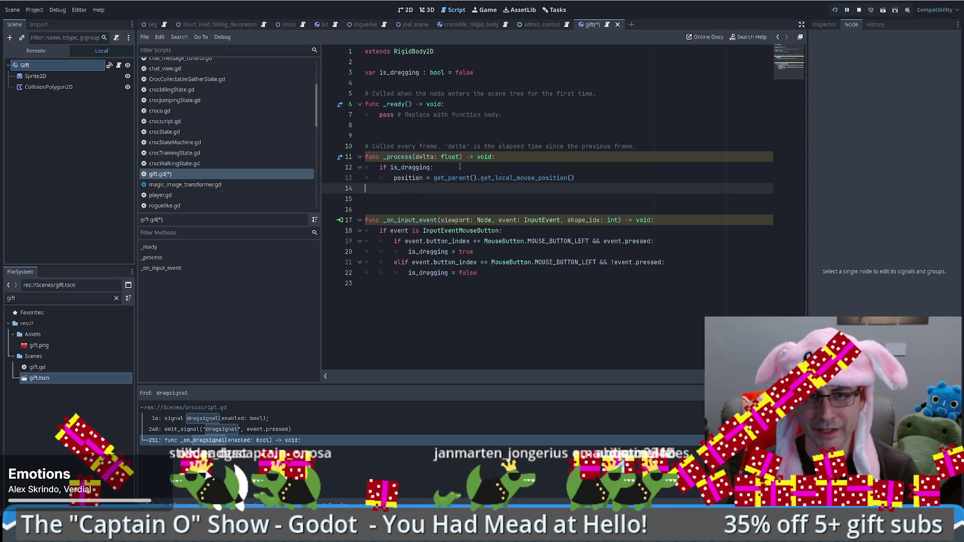
{"action": "key", "text": "BackSpace"}
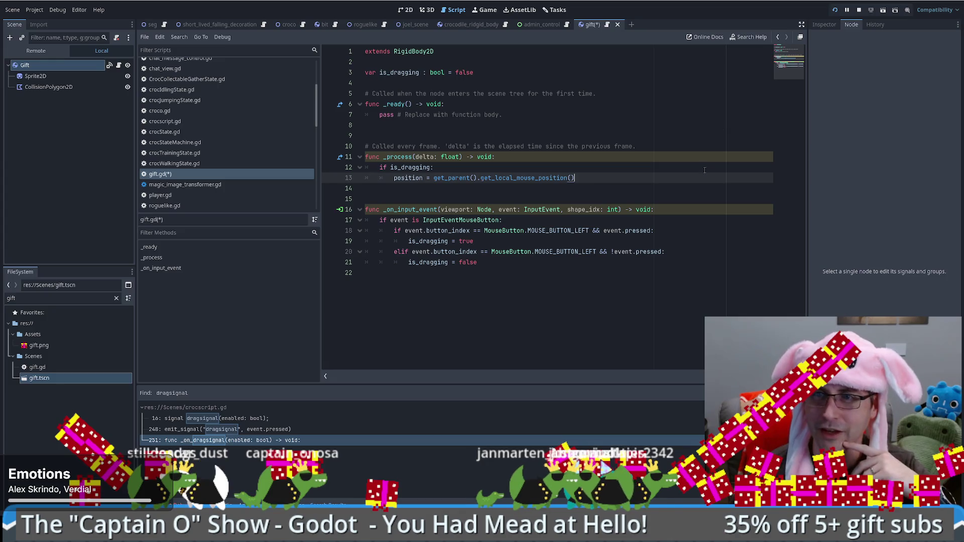
{"action": "key", "text": "ctrl+s"}
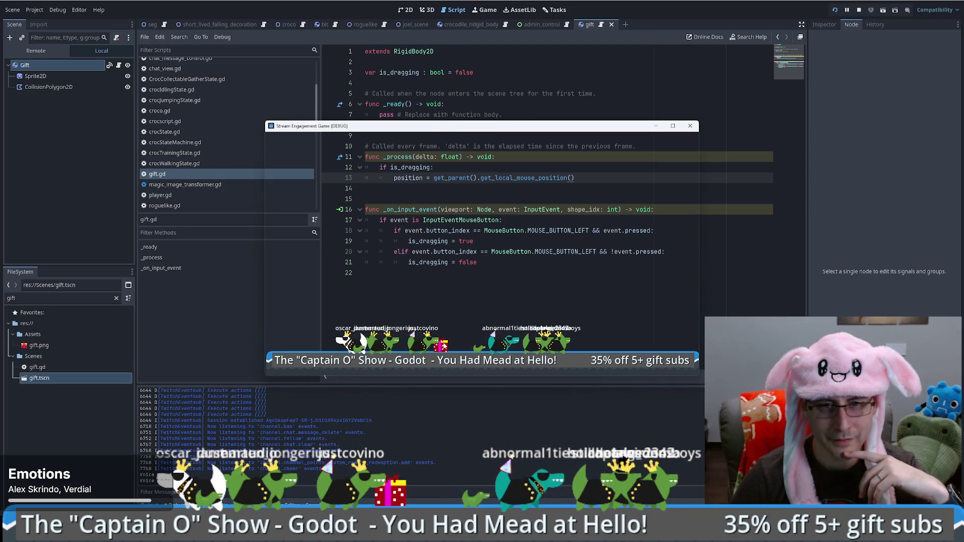
Close the running game, set a breakpoint on gift.gd line 17, and show Gift's signals
{"action": "left_click_drag", "start_coordinate": [487, 132], "coordinate": [477, 125]}
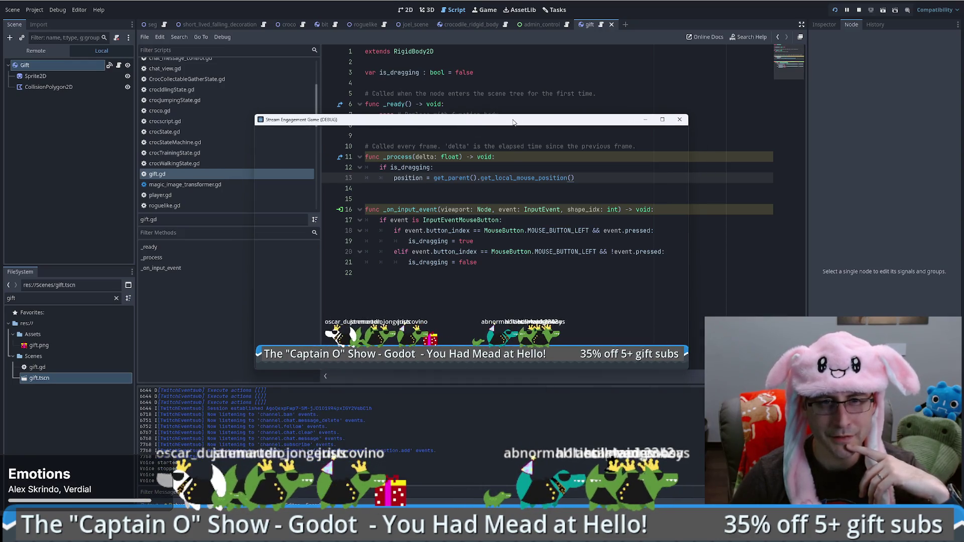
{"action": "left_click", "coordinate": [680, 119]}
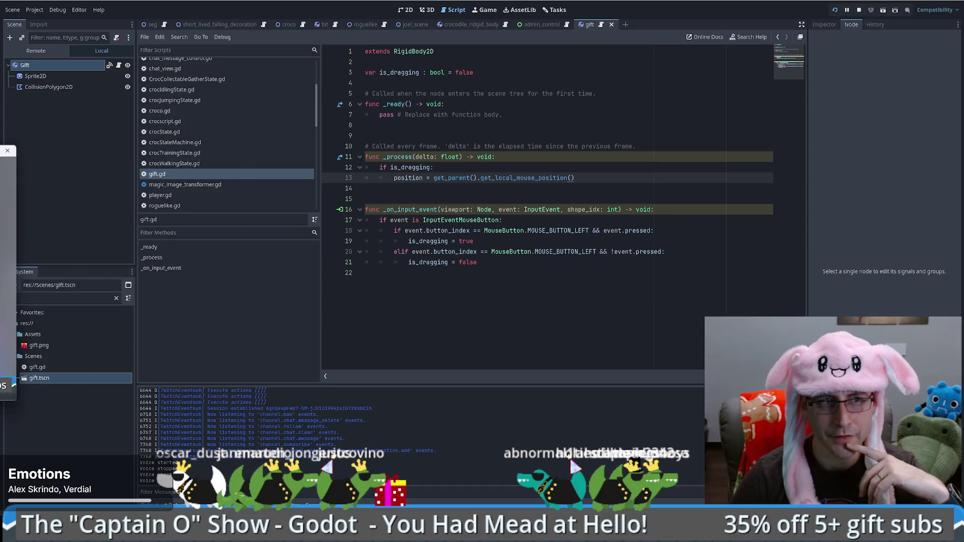
{"action": "left_click", "coordinate": [328, 221]}
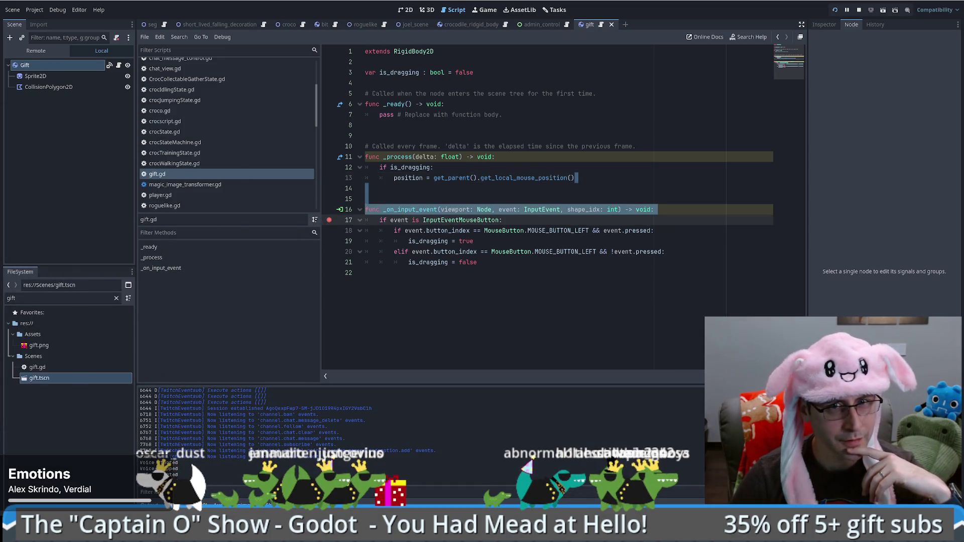
{"action": "left_click", "coordinate": [50, 67]}
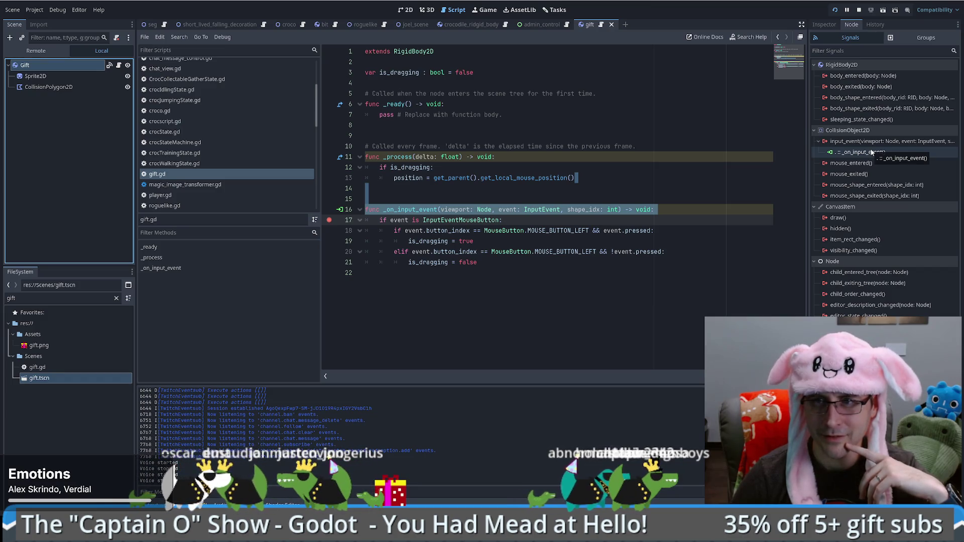
Check Gift's input_event connection to _on_input_event and review its Collision layer and mask settings
{"action": "left_click", "coordinate": [527, 193]}
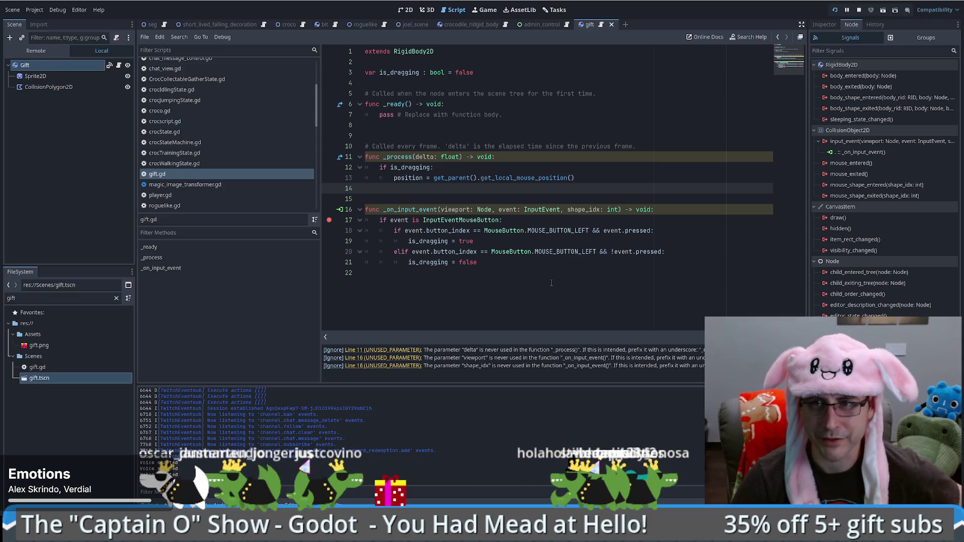
{"action": "left_click", "coordinate": [856, 155]}
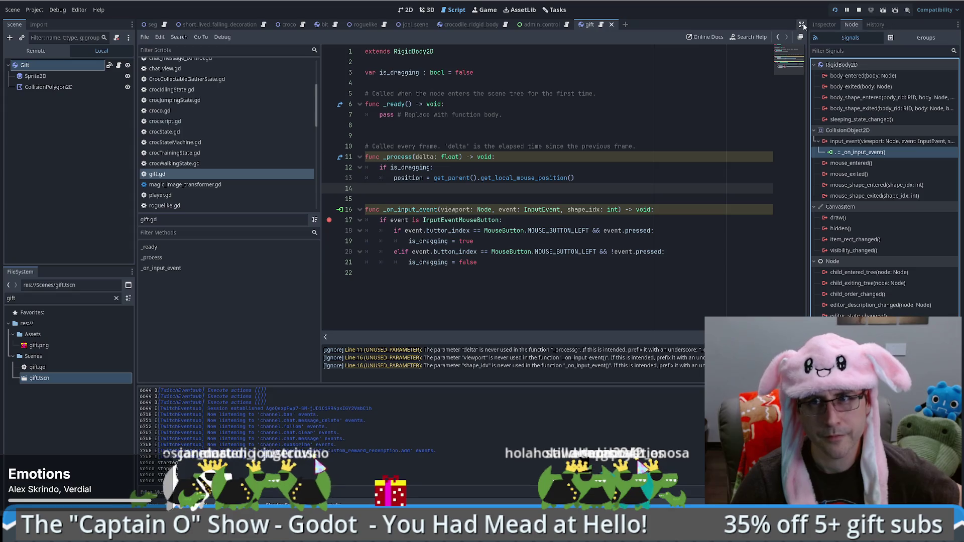
{"action": "left_click", "coordinate": [828, 25]}
{"action": "left_click", "coordinate": [837, 198]}
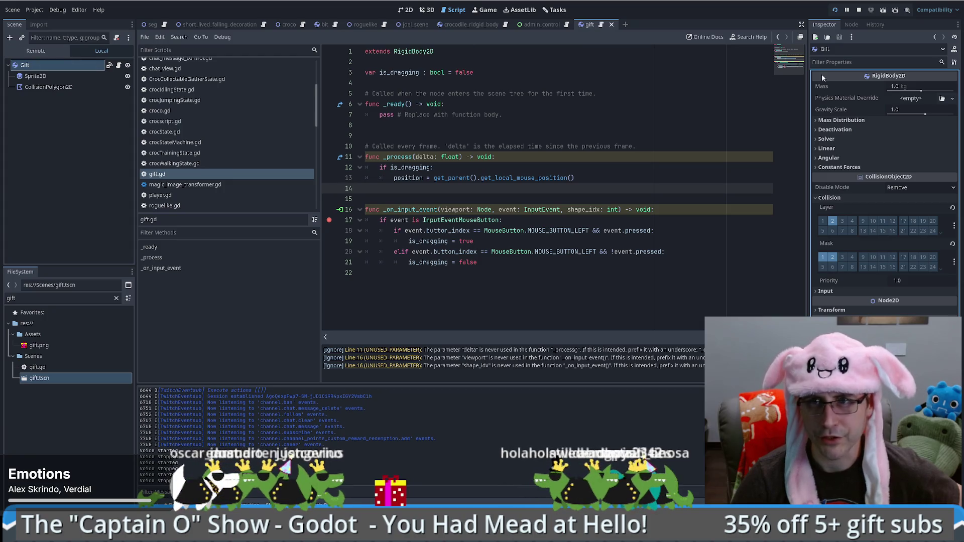
{"action": "left_click", "coordinate": [850, 24]}
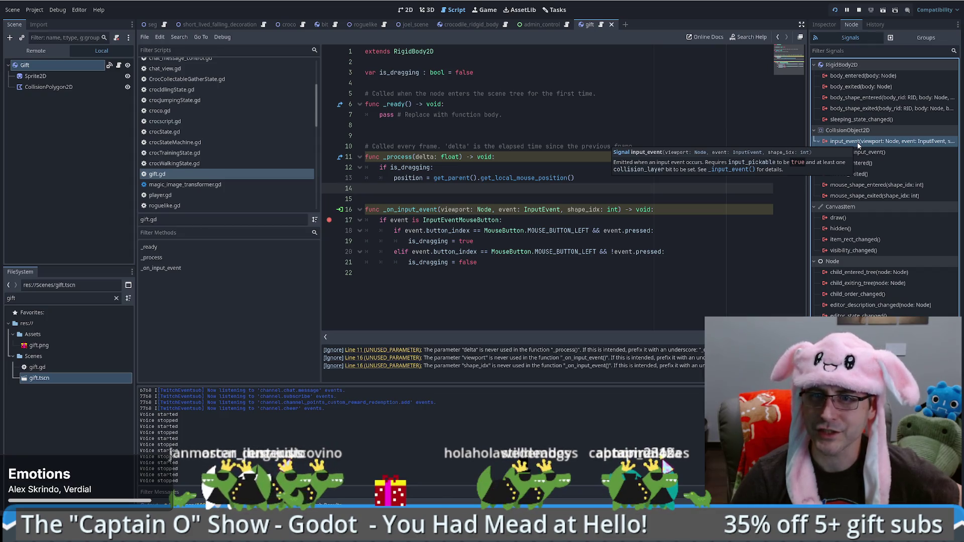
{"action": "left_click", "coordinate": [823, 25]}
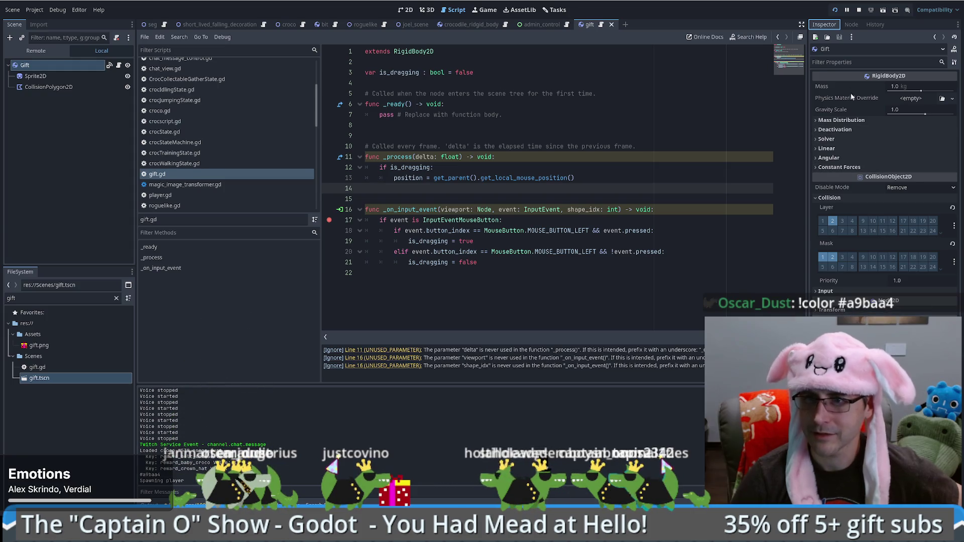
{"action": "left_click", "coordinate": [841, 60]}
Filter the Inspector by 'pick', turn on Gift's Input Pickable, and run the project
{"action": "type", "text": "pick"}
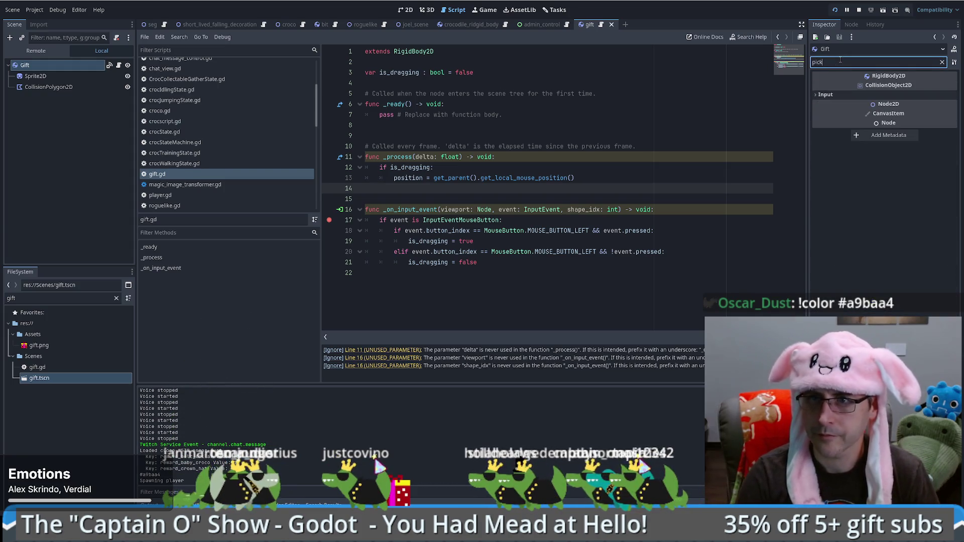
{"action": "left_click", "coordinate": [833, 95]}
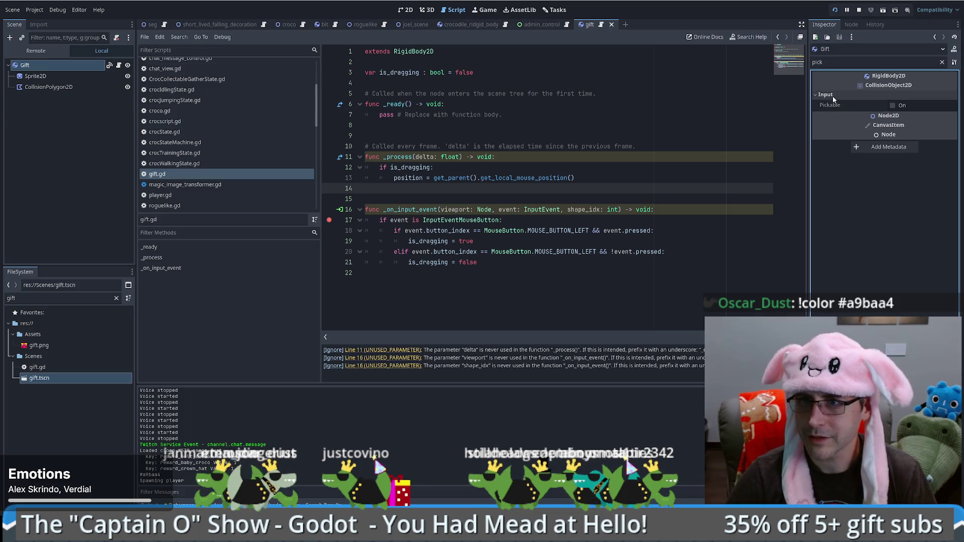
{"action": "left_click", "coordinate": [893, 106]}
{"action": "left_click", "coordinate": [836, 11]}
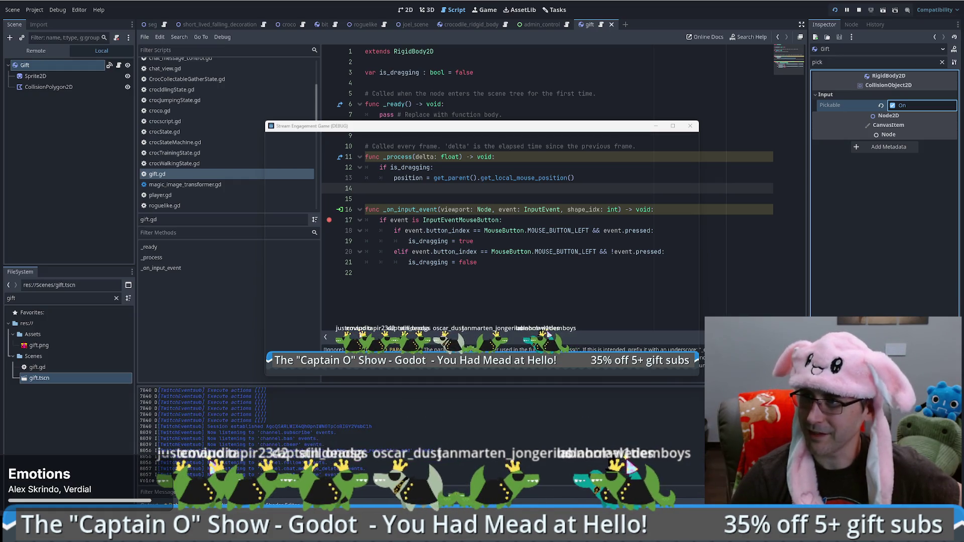
Hit the line 17 breakpoint by clicking the gift, remove it, resume, and drag the gift around
{"action": "mouse_move", "coordinate": [570, 130]}
{"action": "left_mouse_down"}
{"action": "mouse_move", "coordinate": [480, 116]}
{"action": "mouse_move", "coordinate": [2, 281]}
{"action": "mouse_move", "coordinate": [321, 105]}
{"action": "mouse_move", "coordinate": [356, 129]}
{"action": "left_mouse_up"}
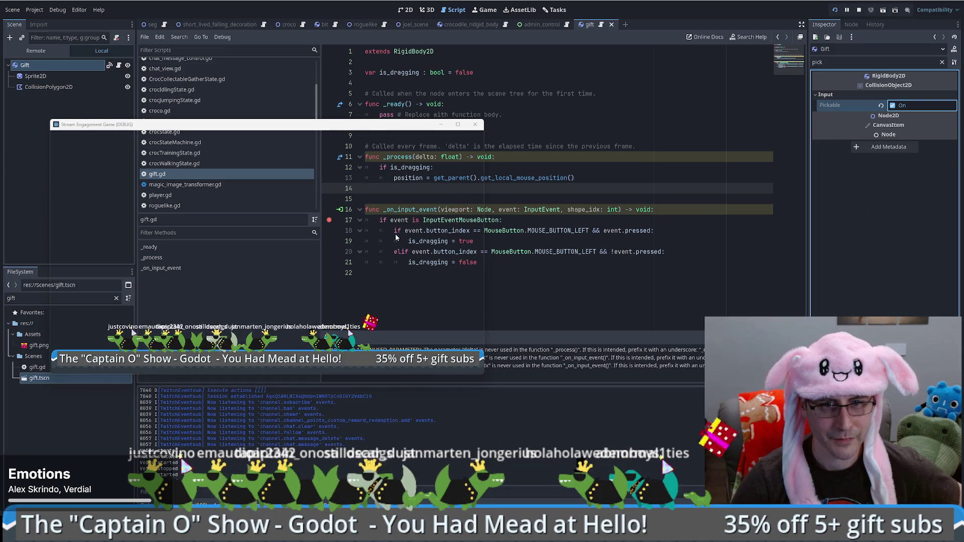
{"action": "left_click", "coordinate": [328, 335]}
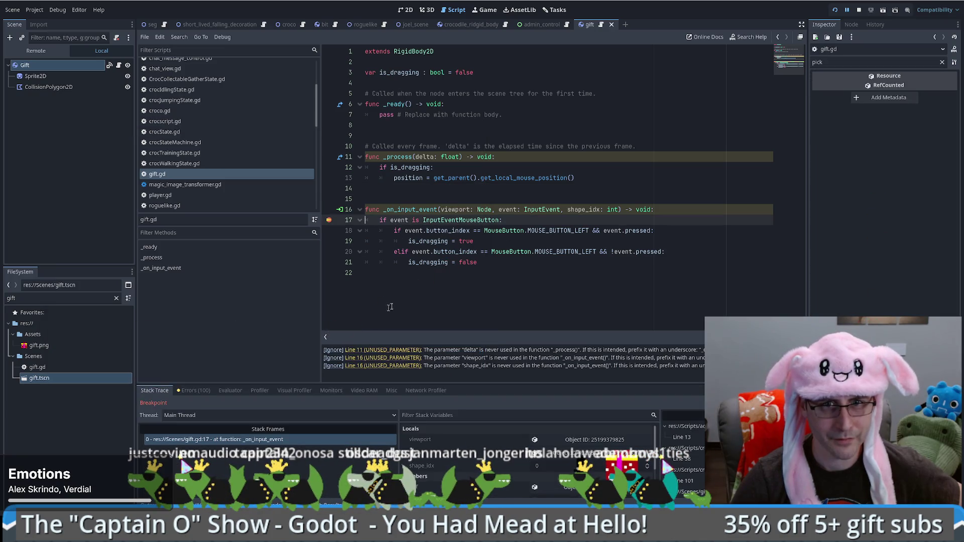
{"action": "left_click", "coordinate": [329, 221]}
{"action": "key", "text": "F12"}
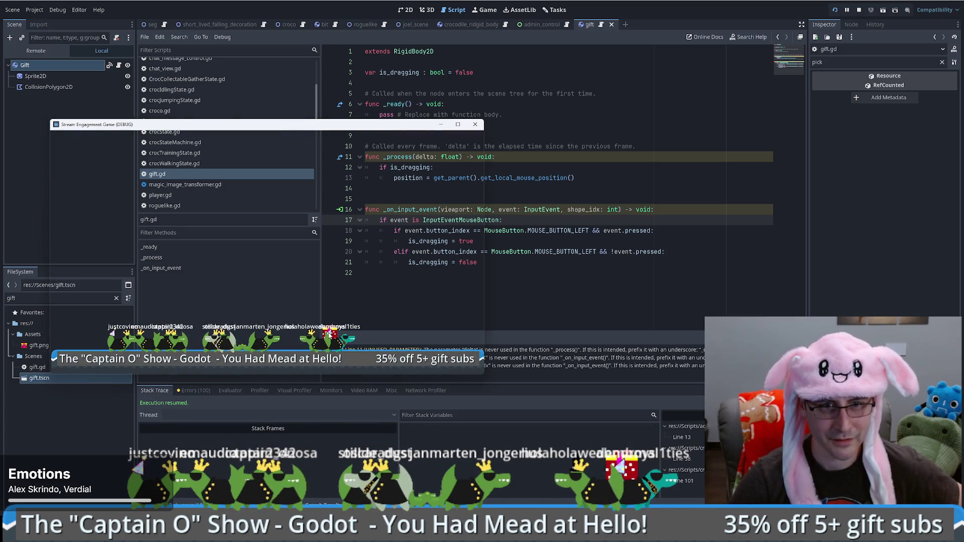
{"action": "mouse_move", "coordinate": [331, 328]}
{"action": "left_mouse_down"}
{"action": "mouse_move", "coordinate": [333, 263]}
{"action": "mouse_move", "coordinate": [316, 225]}
{"action": "mouse_move", "coordinate": [343, 206]}
{"action": "mouse_move", "coordinate": [333, 216]}
{"action": "mouse_move", "coordinate": [255, 219]}
{"action": "mouse_move", "coordinate": [267, 227]}
{"action": "mouse_move", "coordinate": [319, 216]}
{"action": "mouse_move", "coordinate": [317, 274]}
{"action": "mouse_move", "coordinate": [325, 245]}
{"action": "left_mouse_up"}
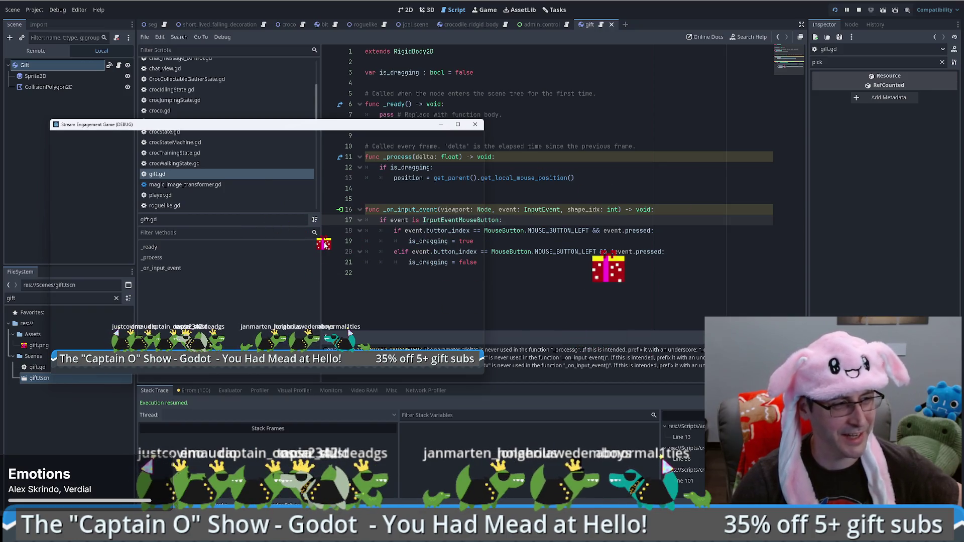
{"action": "mouse_move", "coordinate": [325, 246]}
{"action": "left_mouse_down"}
{"action": "mouse_move", "coordinate": [316, 221]}
{"action": "mouse_move", "coordinate": [370, 254]}
{"action": "mouse_move", "coordinate": [201, 226]}
{"action": "mouse_move", "coordinate": [301, 222]}
{"action": "left_mouse_up"}
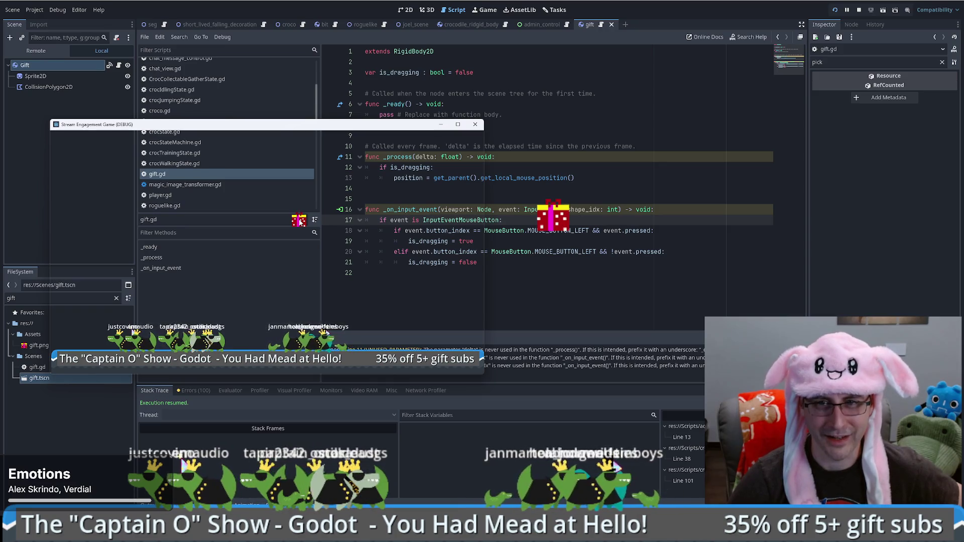
{"action": "left_click_drag", "start_coordinate": [301, 222], "coordinate": [548, 255]}
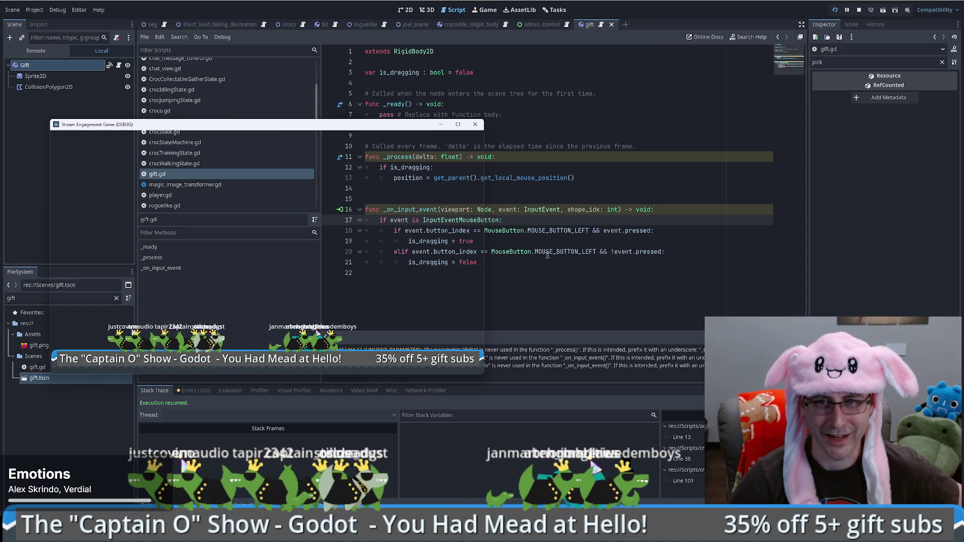
Toggle a breakpoint on line 18 on and off, then restart the game
{"action": "left_click_drag", "start_coordinate": [475, 241], "coordinate": [329, 232]}
{"action": "left_click", "coordinate": [329, 231]}
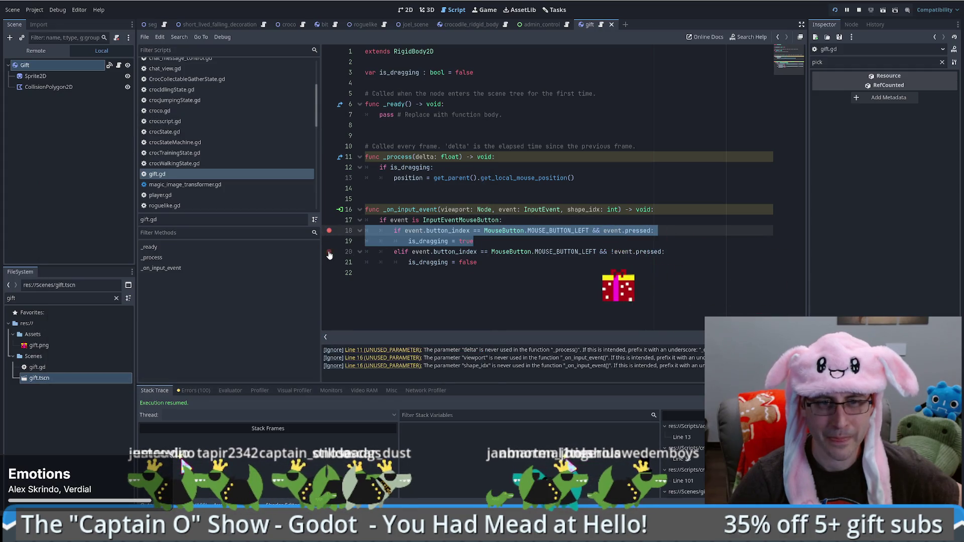
{"action": "left_click", "coordinate": [329, 231]}
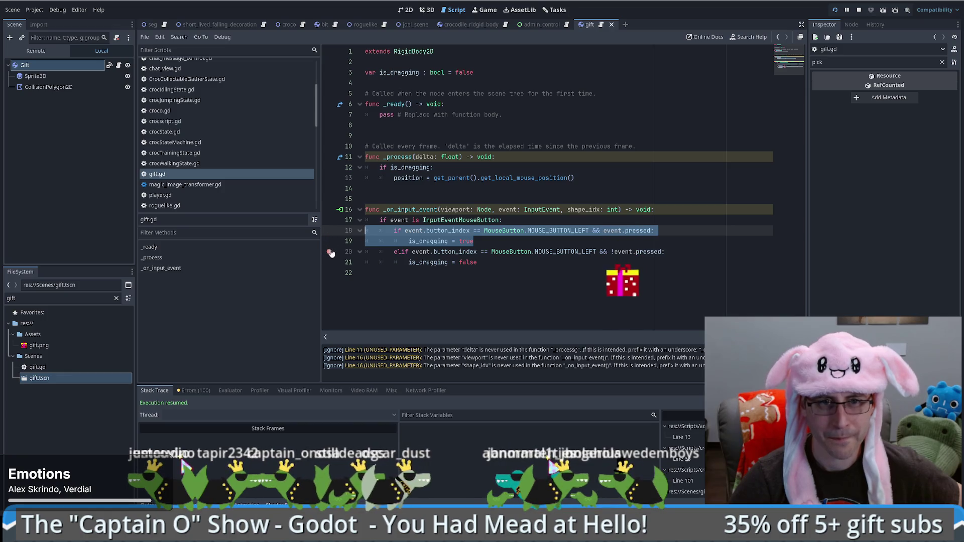
{"action": "key", "text": "F6"}
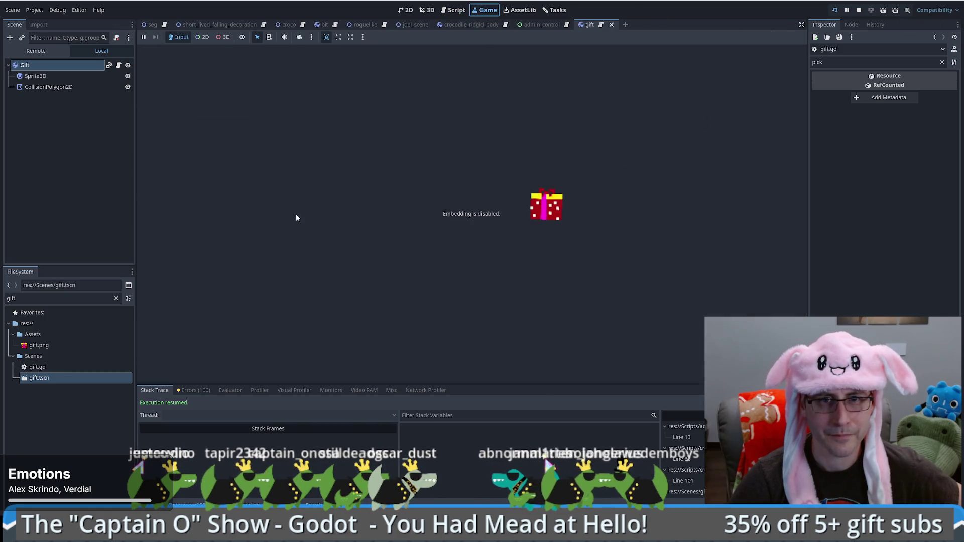
Return to gift.gd in the script editor after briefly viewing the Game workspace
{"action": "left_click", "coordinate": [463, 14]}
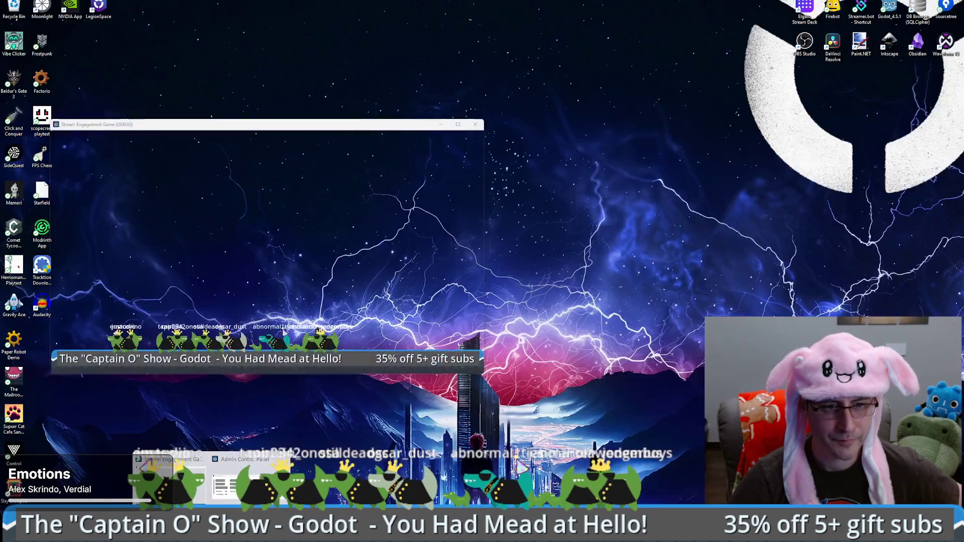
{"action": "left_click", "coordinate": [169, 475]}
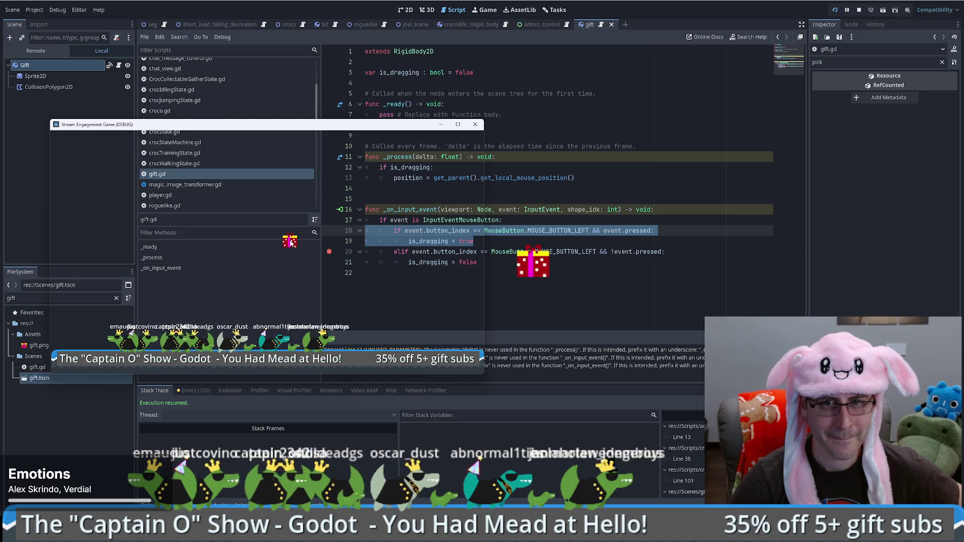
{"action": "left_click", "coordinate": [334, 244]}
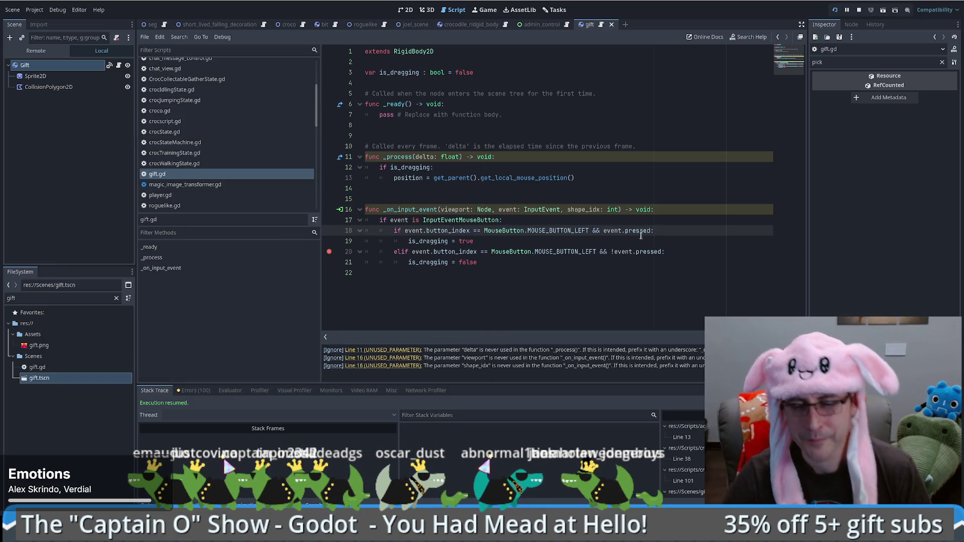
{"action": "left_click", "coordinate": [485, 9]}
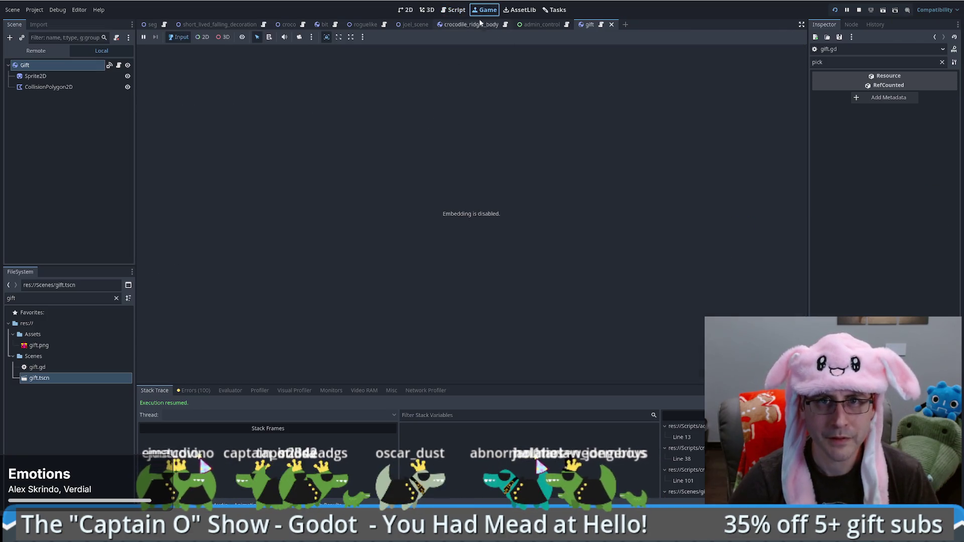
{"action": "left_click", "coordinate": [460, 11]}
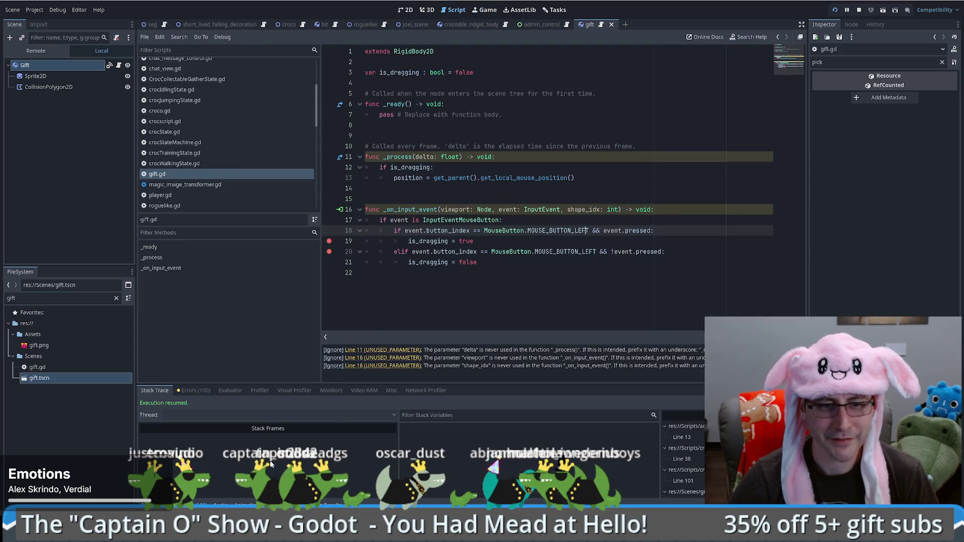
Run the game with F5 and drag a gift around to test dragging
{"action": "key", "text": "F5"}
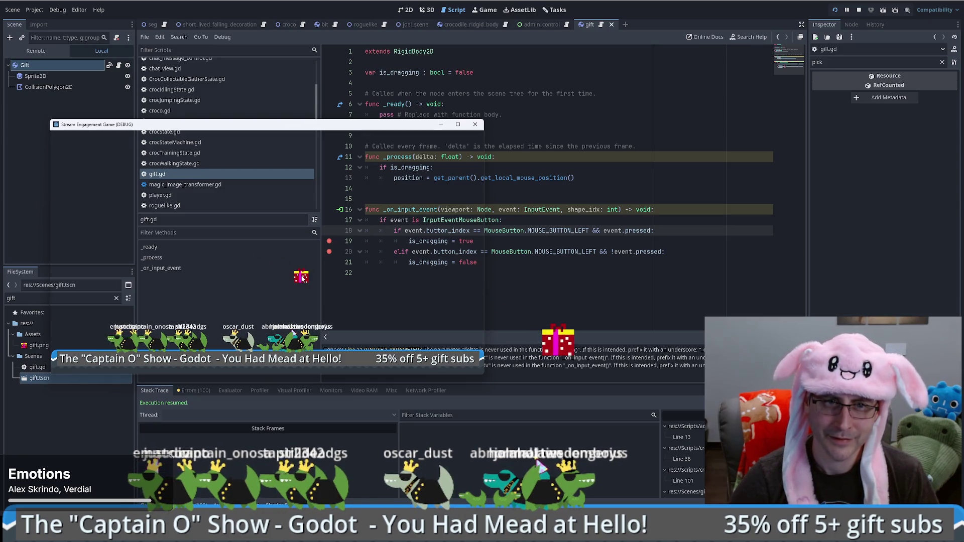
{"action": "mouse_move", "coordinate": [329, 225]}
{"action": "left_mouse_down"}
{"action": "mouse_move", "coordinate": [329, 198]}
{"action": "mouse_move", "coordinate": [255, 234]}
{"action": "mouse_move", "coordinate": [324, 245]}
{"action": "mouse_move", "coordinate": [314, 239]}
{"action": "mouse_move", "coordinate": [321, 256]}
{"action": "mouse_move", "coordinate": [308, 232]}
{"action": "mouse_move", "coordinate": [227, 240]}
{"action": "left_mouse_up"}
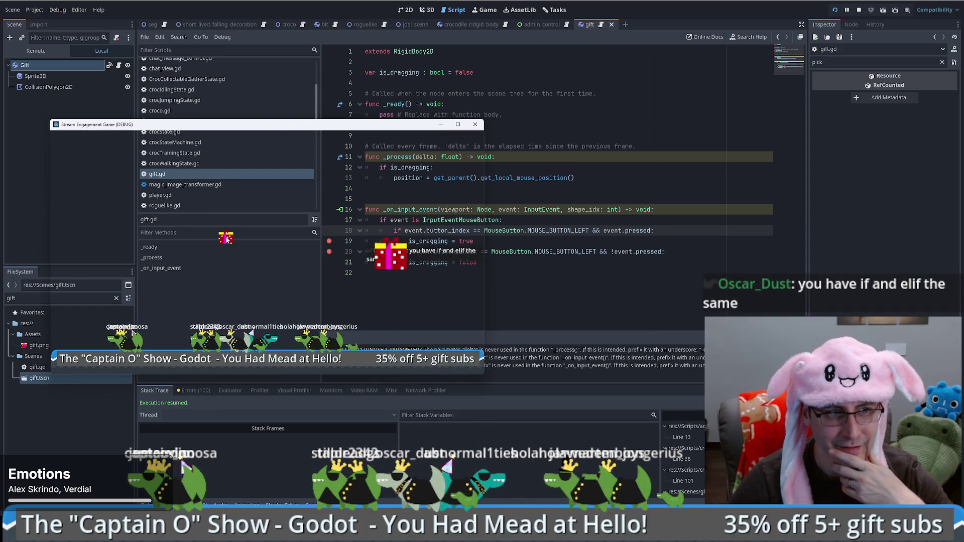
{"action": "left_click", "coordinate": [517, 264]}
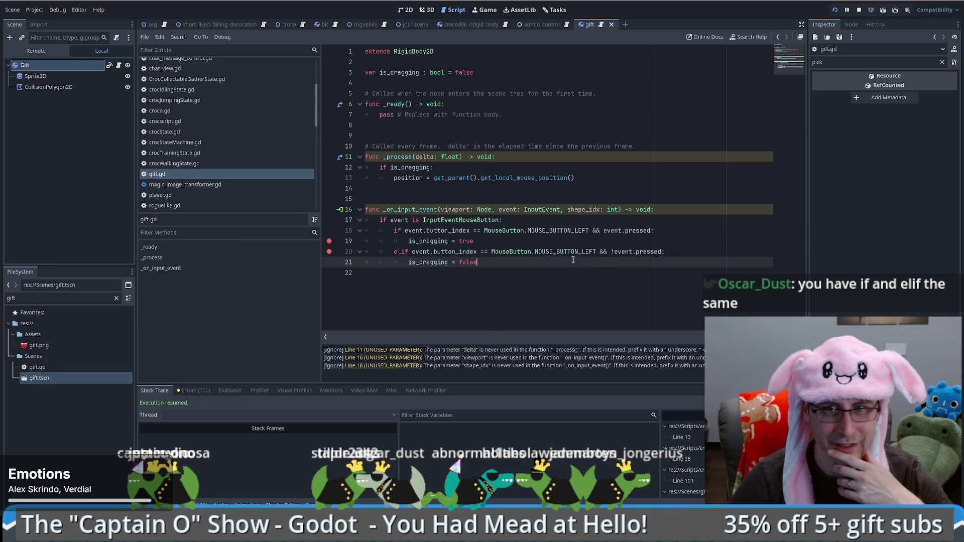
Check the debugger's Misc panel for the last clicked control, Spawn1GiftButton, then return to the game window
{"action": "left_click", "coordinate": [612, 252]}
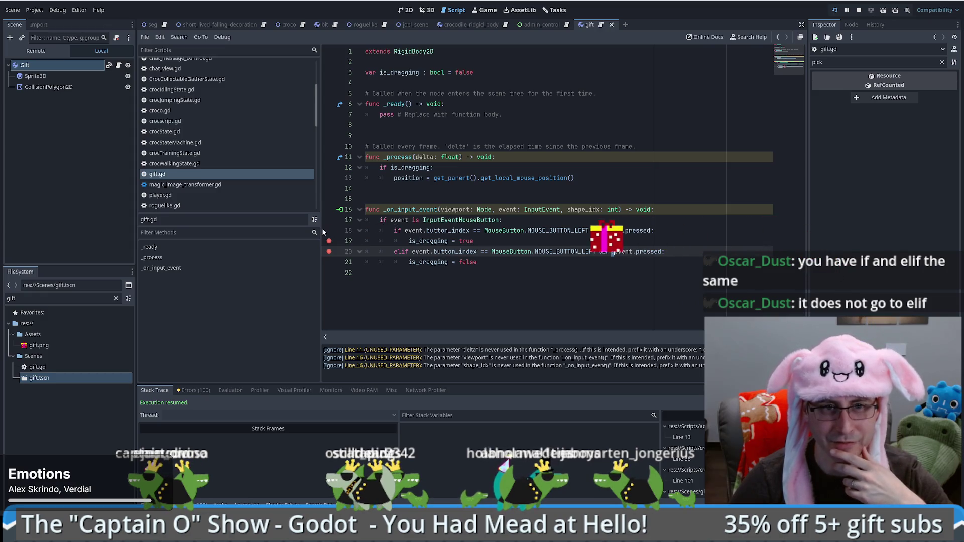
{"action": "left_click", "coordinate": [392, 391]}
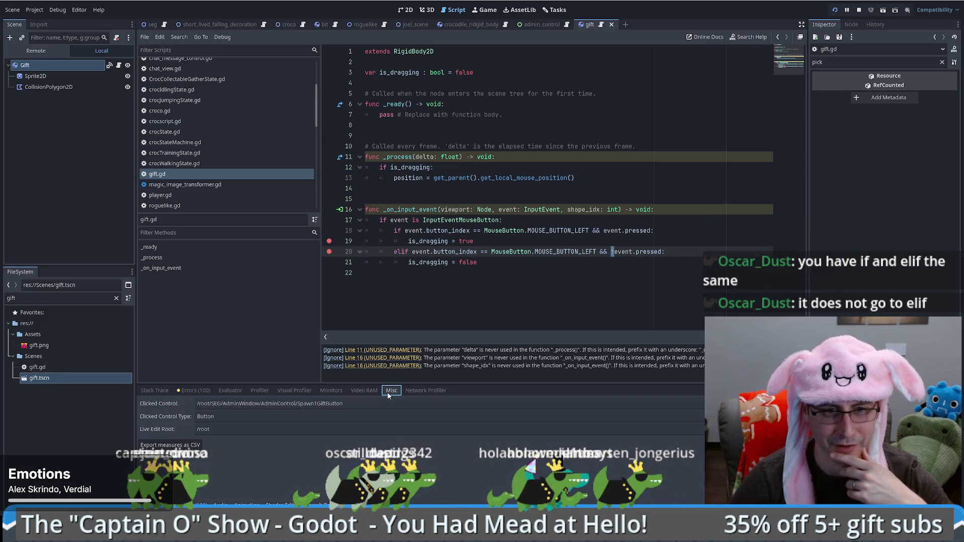
{"action": "left_click_drag", "start_coordinate": [299, 405], "coordinate": [347, 404]}
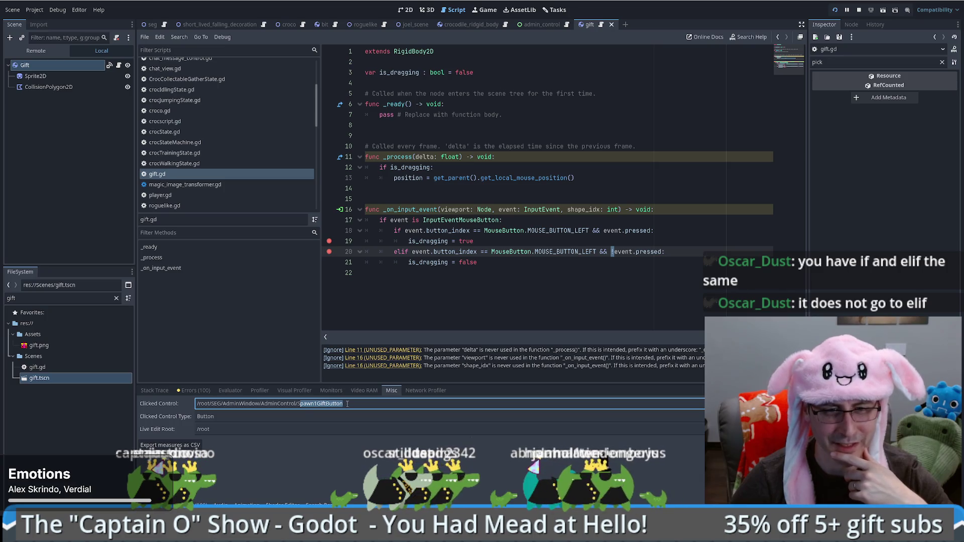
{"action": "key", "text": "alt+Tab"}
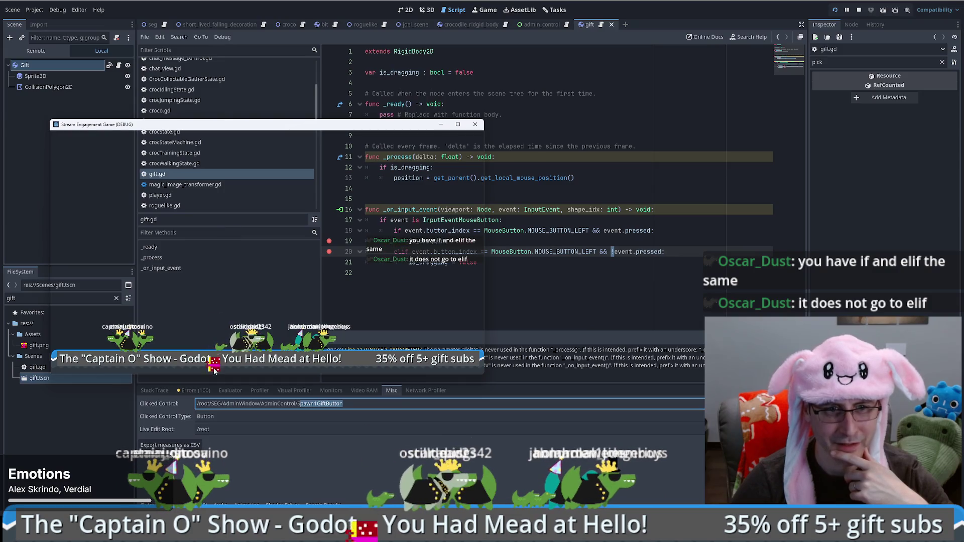
Click a gift in the game, then add a breakpoint on line 17 of gift.gd
{"action": "left_click", "coordinate": [235, 230]}
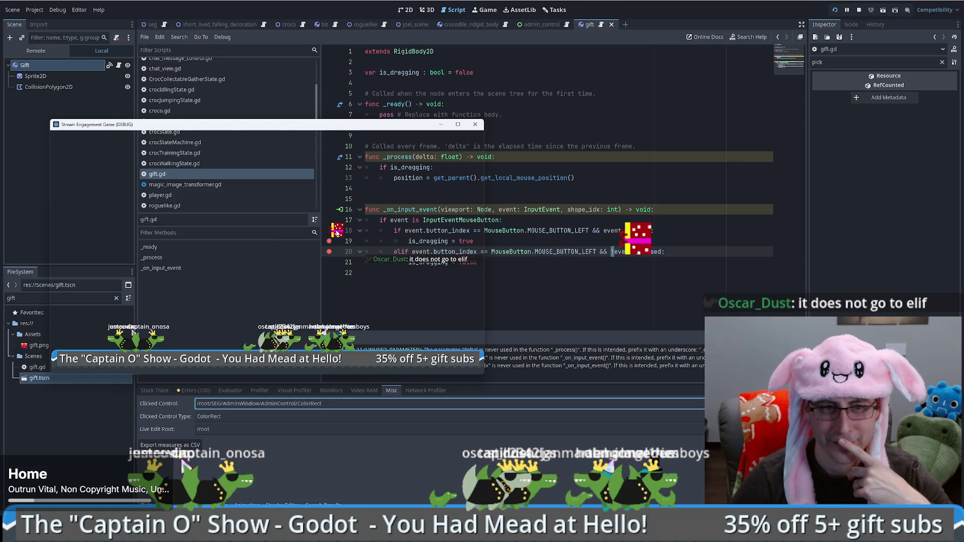
{"action": "left_click", "coordinate": [541, 220]}
{"action": "key", "text": "F9"}
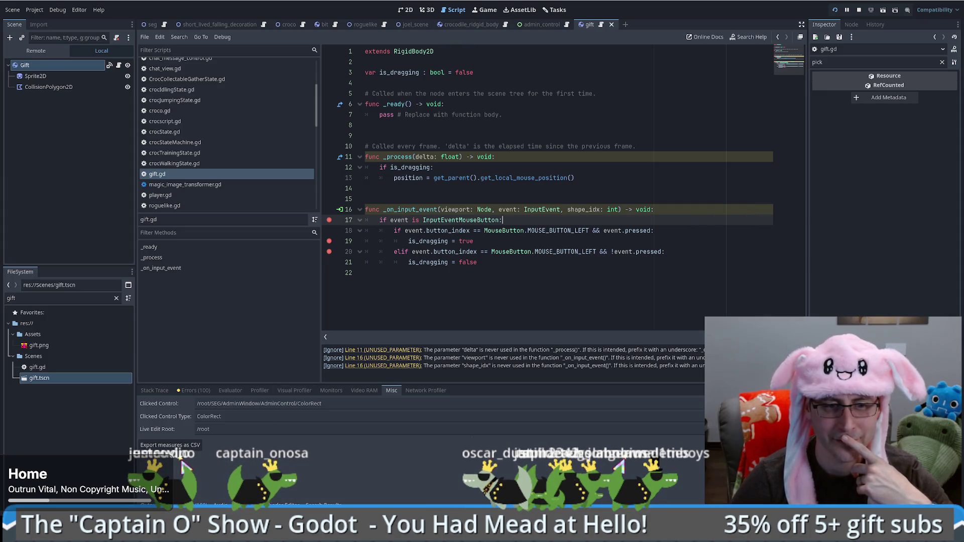
Drag a gift in the running game, then clear the debugger's Errors list
{"action": "key", "text": "alt+Tab"}
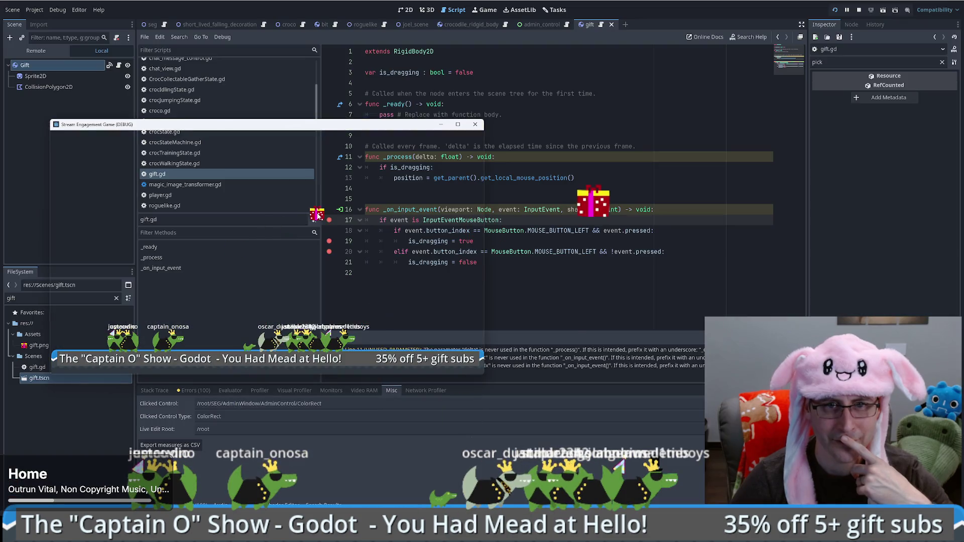
{"action": "mouse_move", "coordinate": [305, 274]}
{"action": "left_mouse_down"}
{"action": "mouse_move", "coordinate": [263, 240]}
{"action": "mouse_move", "coordinate": [269, 251]}
{"action": "left_mouse_up"}
{"action": "key", "text": "alt+Tab"}
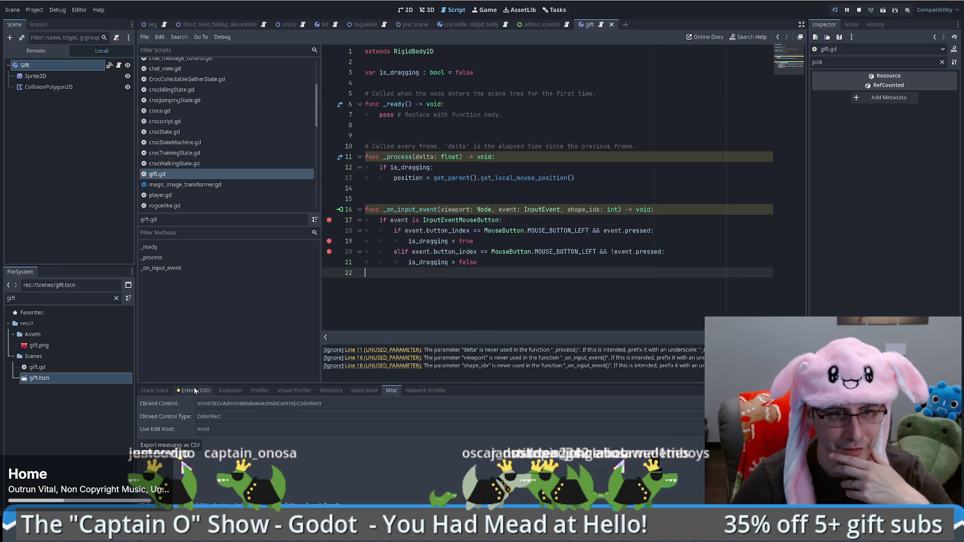
{"action": "left_click", "coordinate": [193, 391]}
{"action": "scroll", "coordinate": [341, 451], "scroll_direction": "down", "scroll_amount": 5}
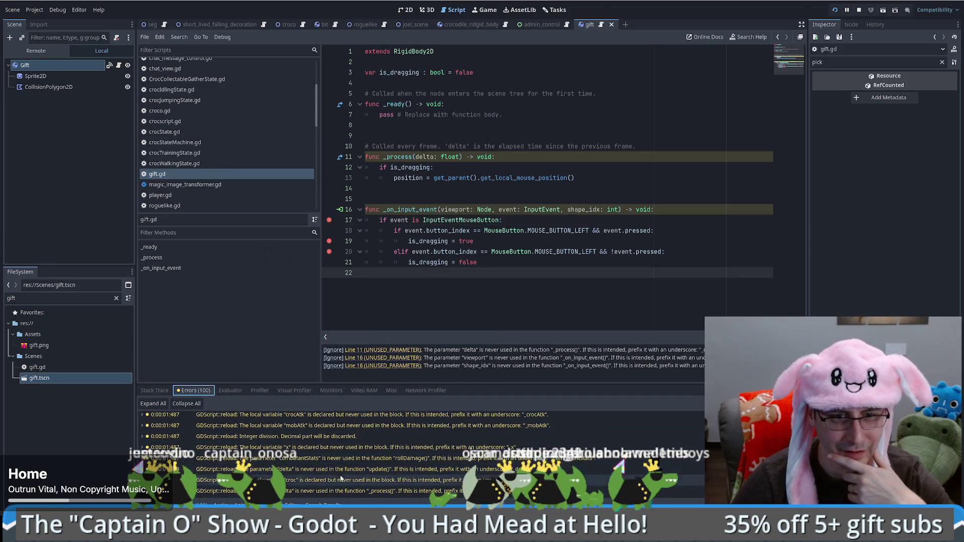
{"action": "left_click", "coordinate": [835, 9]}
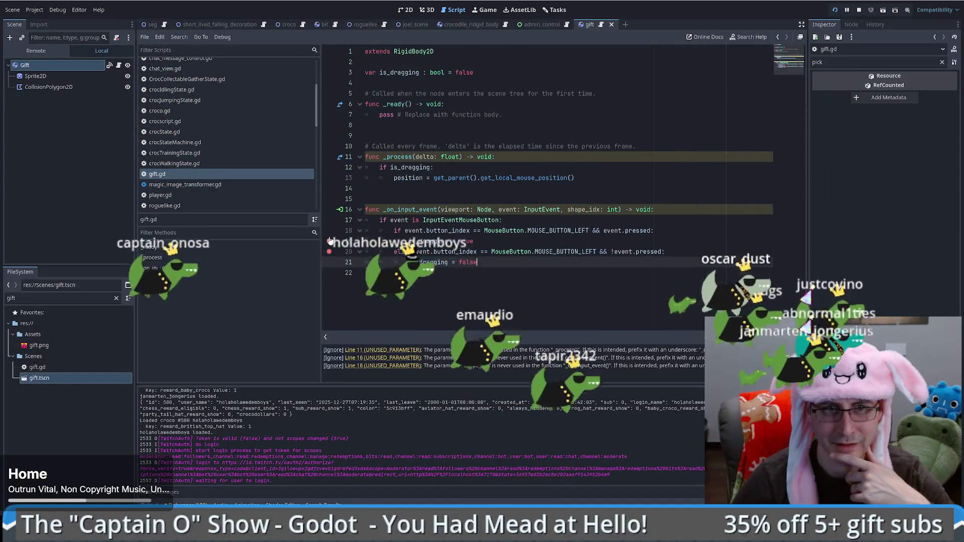
Select the elif release branch on lines 20–21 of gift.gd
{"action": "left_click_drag", "start_coordinate": [365, 252], "coordinate": [478, 262]}
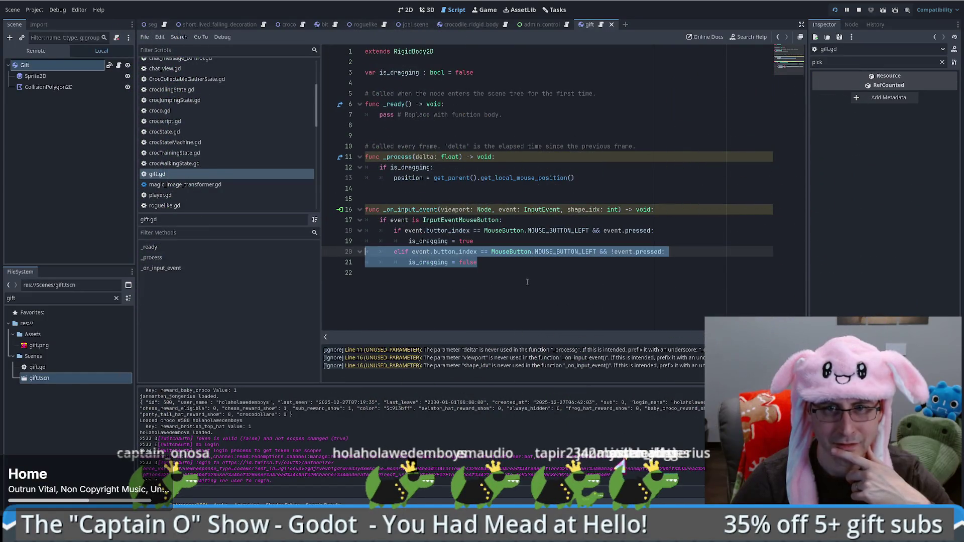
{"action": "mouse_move", "coordinate": [529, 236]}
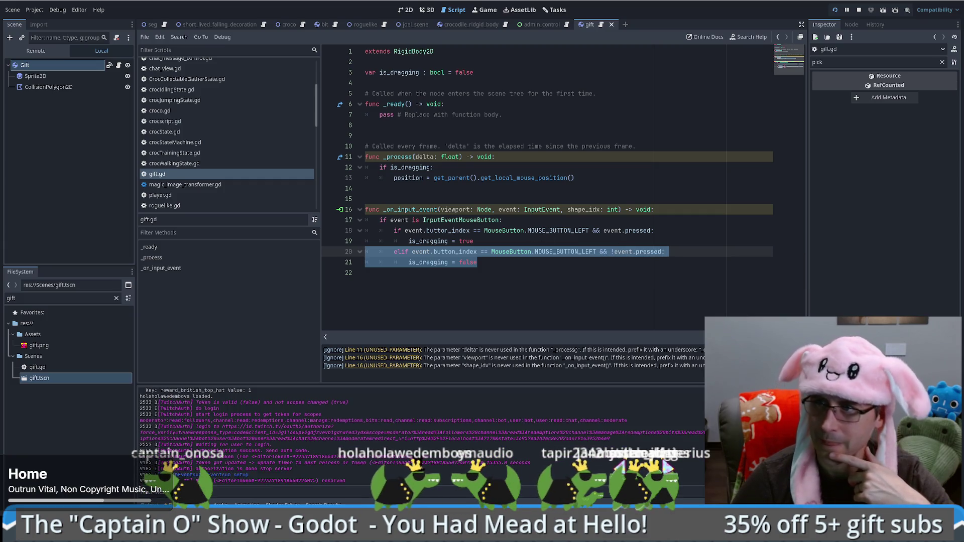
{"action": "mouse_move", "coordinate": [212, 532]}
{"action": "mouse_move", "coordinate": [263, 492]}
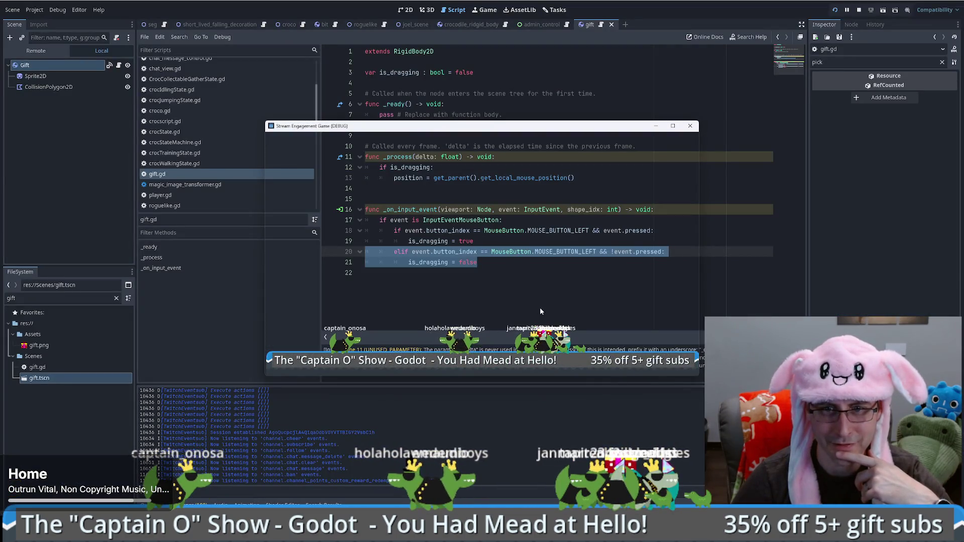
Pick up several gifts in the running game, carry them around and drop them
{"action": "left_click_drag", "start_coordinate": [533, 306], "coordinate": [526, 291]}
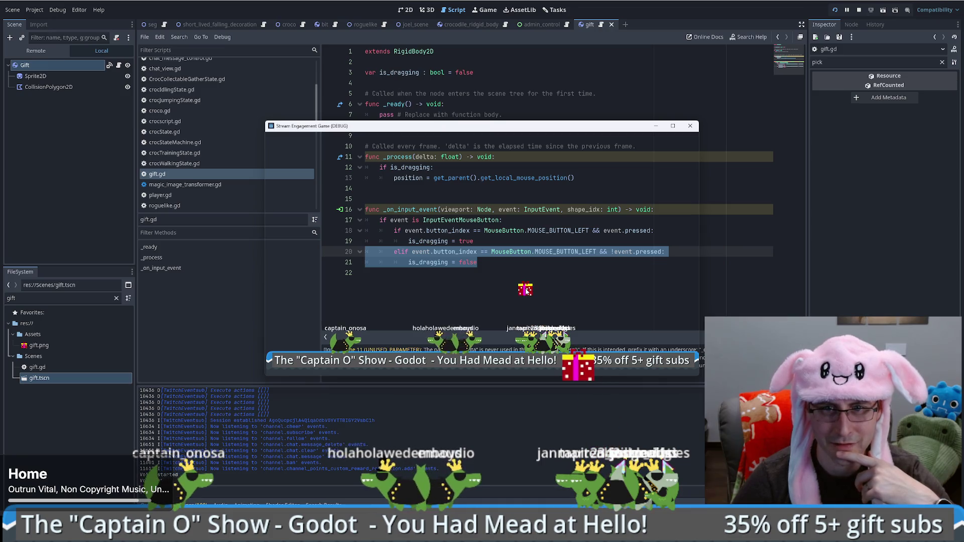
{"action": "mouse_move", "coordinate": [533, 340]}
{"action": "left_mouse_down"}
{"action": "mouse_move", "coordinate": [538, 280]}
{"action": "mouse_move", "coordinate": [499, 249]}
{"action": "mouse_move", "coordinate": [511, 230]}
{"action": "left_mouse_up"}
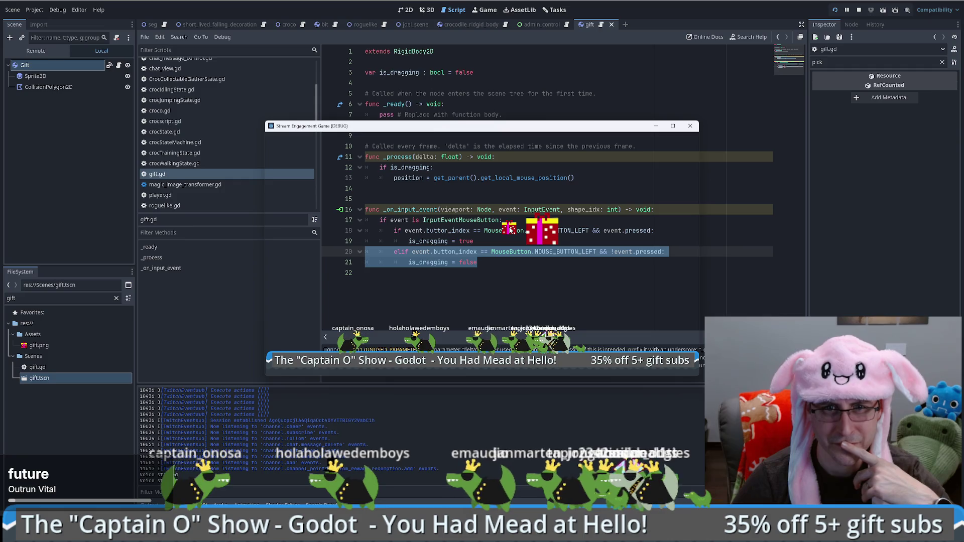
{"action": "mouse_move", "coordinate": [511, 230]}
{"action": "left_mouse_down"}
{"action": "mouse_move", "coordinate": [701, 219]}
{"action": "mouse_move", "coordinate": [435, 280]}
{"action": "mouse_move", "coordinate": [454, 278]}
{"action": "mouse_move", "coordinate": [352, 223]}
{"action": "mouse_move", "coordinate": [269, 222]}
{"action": "mouse_move", "coordinate": [719, 298]}
{"action": "mouse_move", "coordinate": [540, 255]}
{"action": "left_mouse_up"}
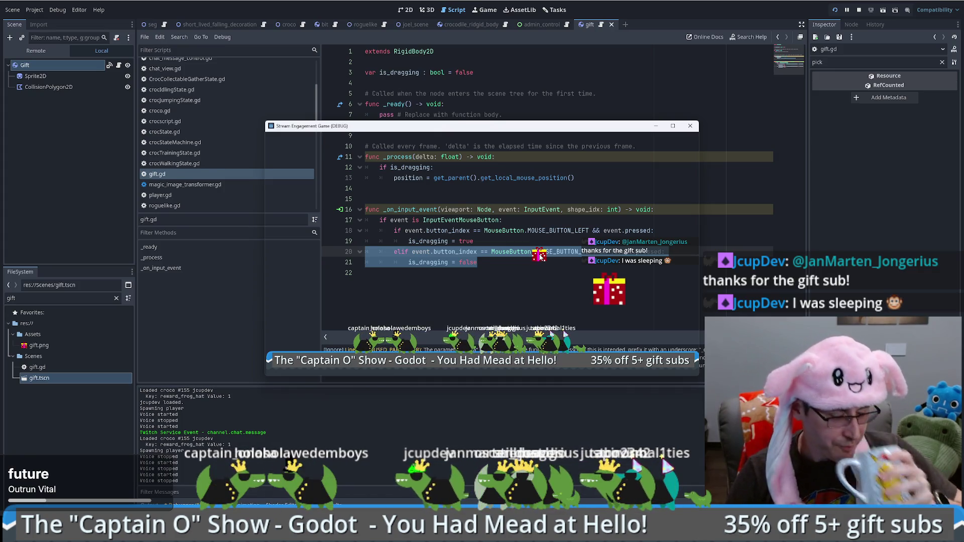
{"action": "mouse_move", "coordinate": [540, 256]}
{"action": "left_mouse_down"}
{"action": "mouse_move", "coordinate": [527, 261]}
{"action": "mouse_move", "coordinate": [610, 288]}
{"action": "left_mouse_up"}
{"action": "left_click", "coordinate": [555, 273]}
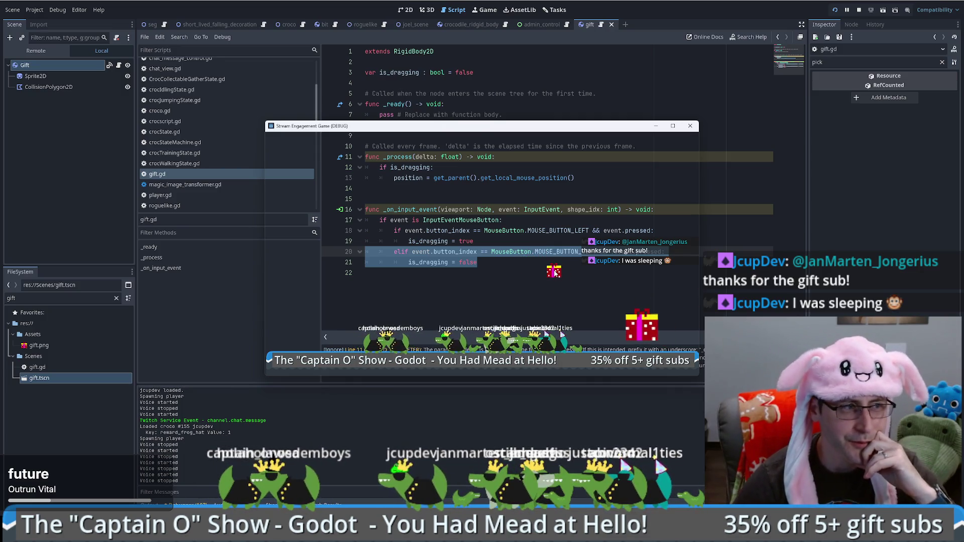
{"action": "left_click_drag", "start_coordinate": [556, 273], "coordinate": [550, 282]}
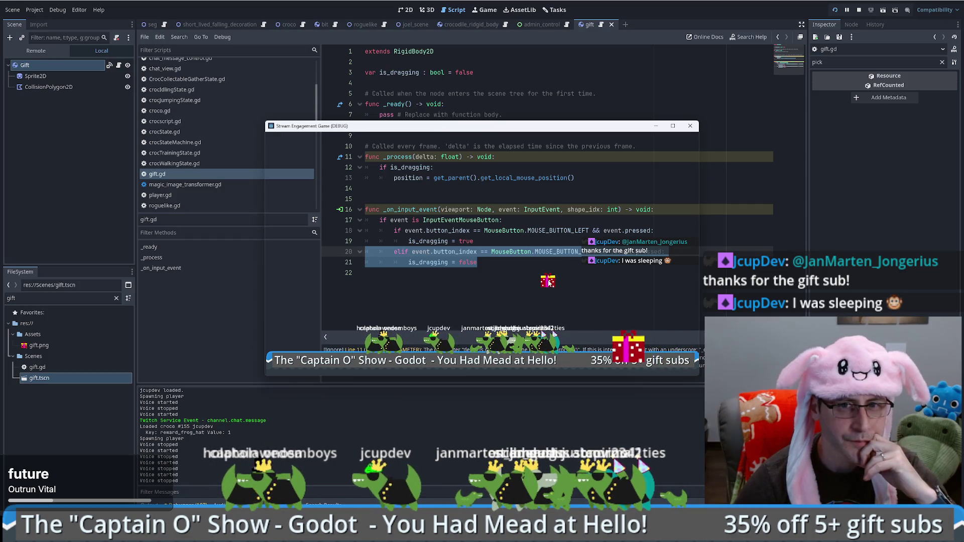
Back in gift.gd, set a breakpoint on line 17
{"action": "left_click", "coordinate": [512, 291]}
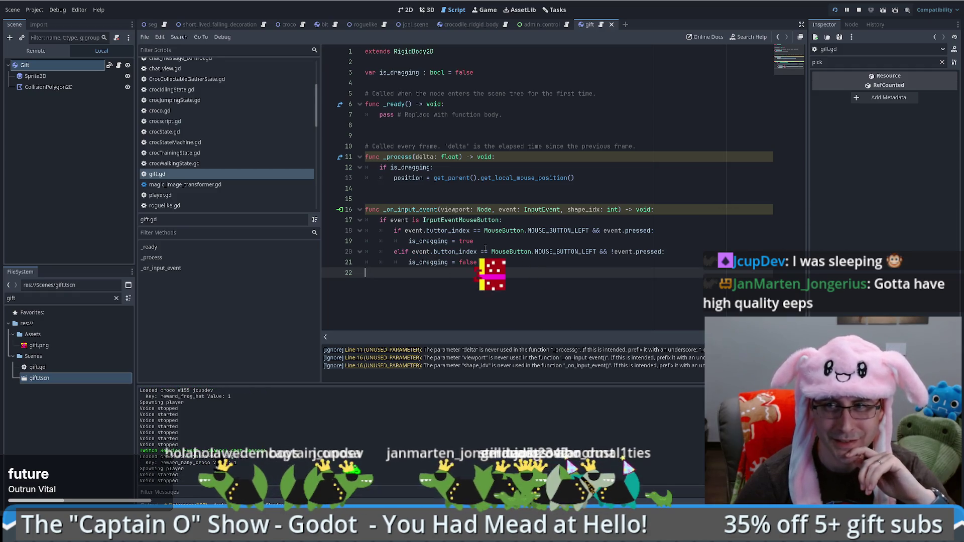
{"action": "left_click", "coordinate": [483, 252]}
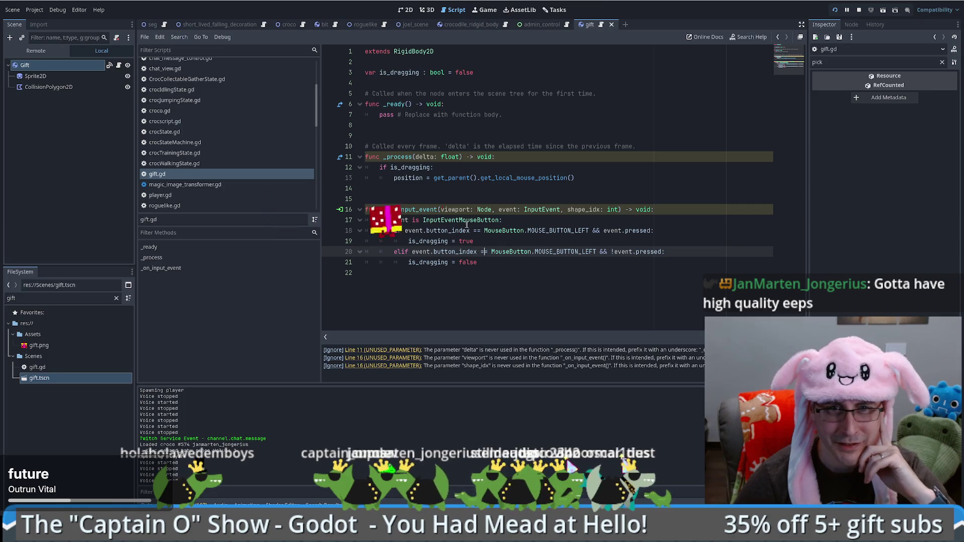
{"action": "mouse_move", "coordinate": [475, 221]}
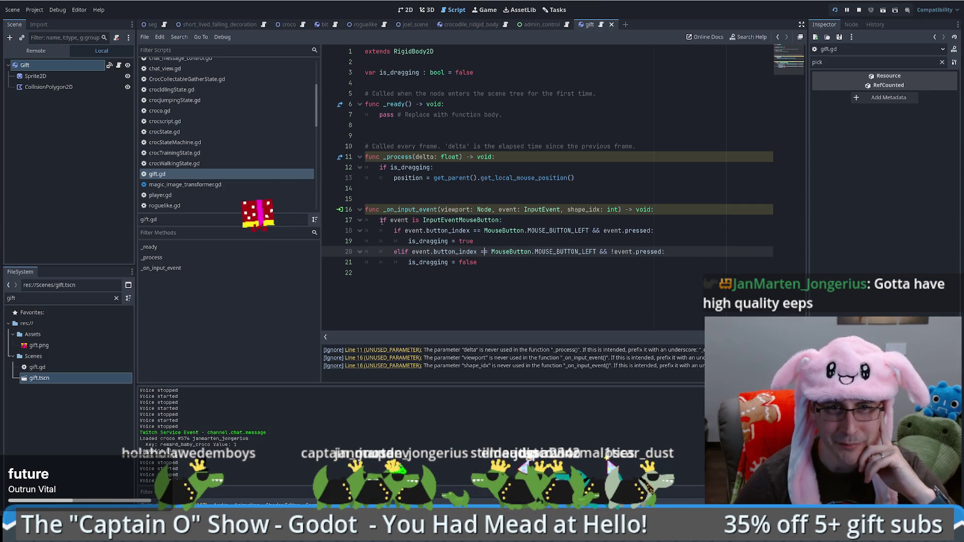
{"action": "left_click", "coordinate": [329, 220]}
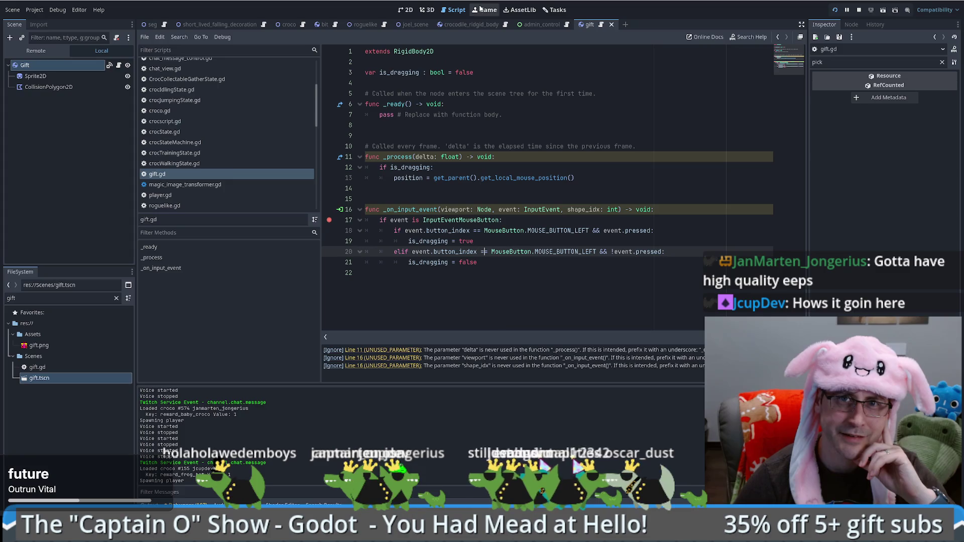
{"action": "key", "text": "F5"}
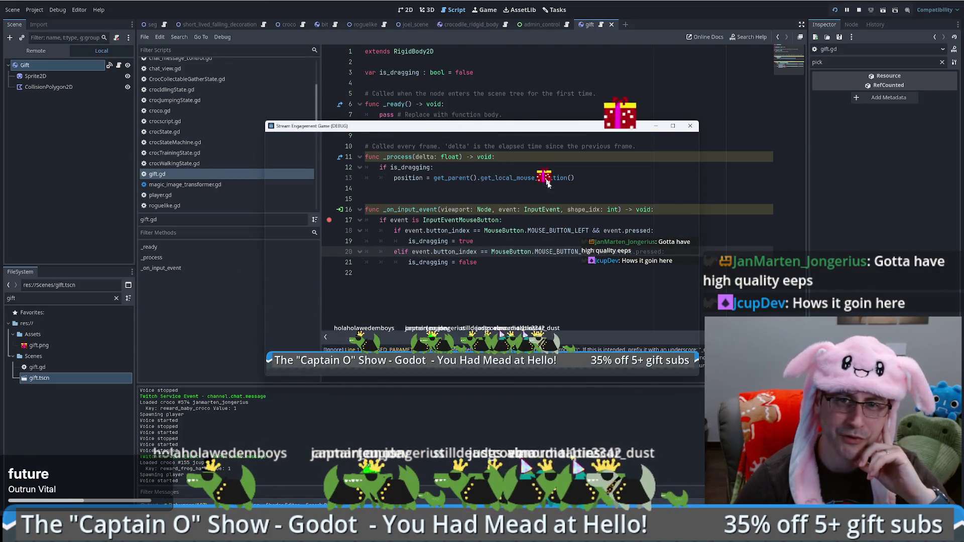
{"action": "mouse_move", "coordinate": [356, 245]}
{"action": "left_mouse_down"}
{"action": "mouse_move", "coordinate": [361, 223]}
{"action": "mouse_move", "coordinate": [385, 249]}
{"action": "left_mouse_up"}
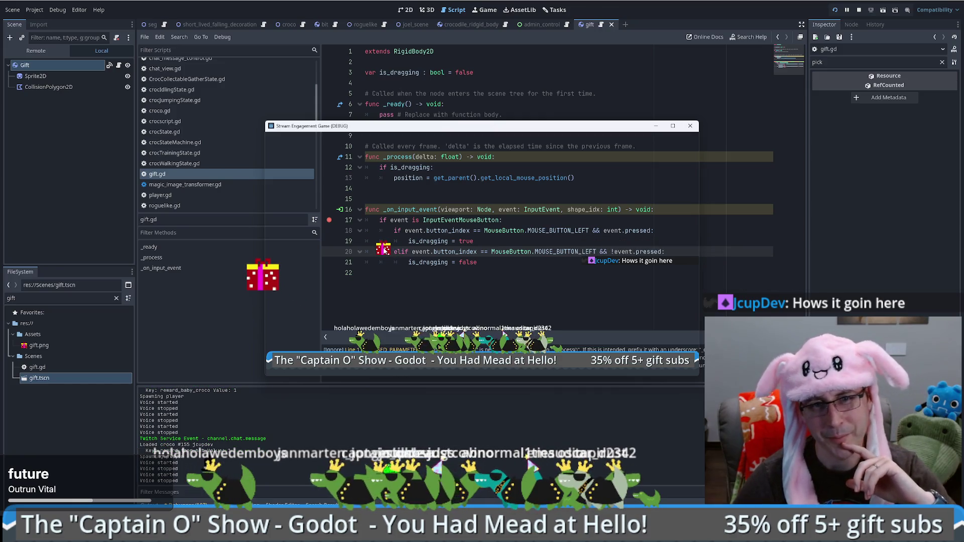
{"action": "mouse_move", "coordinate": [387, 256]}
{"action": "left_mouse_down"}
{"action": "mouse_move", "coordinate": [492, 249]}
{"action": "mouse_move", "coordinate": [452, 256]}
{"action": "mouse_move", "coordinate": [343, 225]}
{"action": "mouse_move", "coordinate": [452, 280]}
{"action": "left_mouse_up"}
{"action": "key", "text": "F8"}
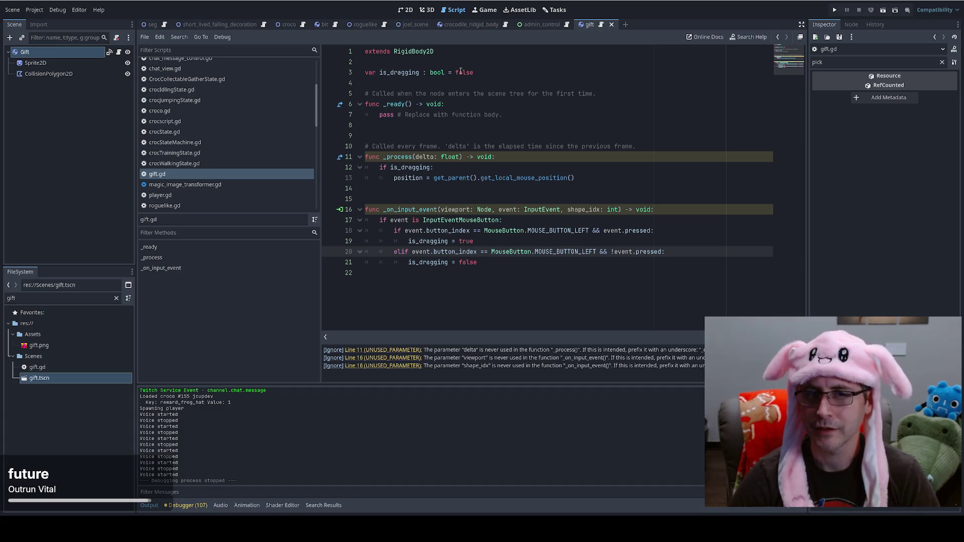
Delete the is_dragging variable declaration from gift.gd
{"action": "left_click_drag", "start_coordinate": [496, 230], "coordinate": [573, 336]}
{"action": "left_click", "coordinate": [540, 302]}
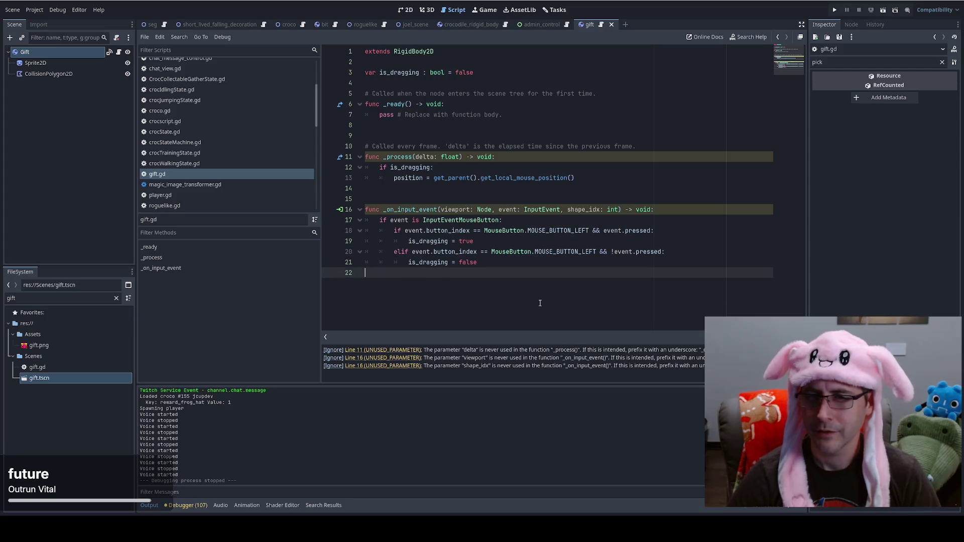
{"action": "left_click_drag", "start_coordinate": [461, 194], "coordinate": [502, 302]}
{"action": "left_click", "coordinate": [502, 301]}
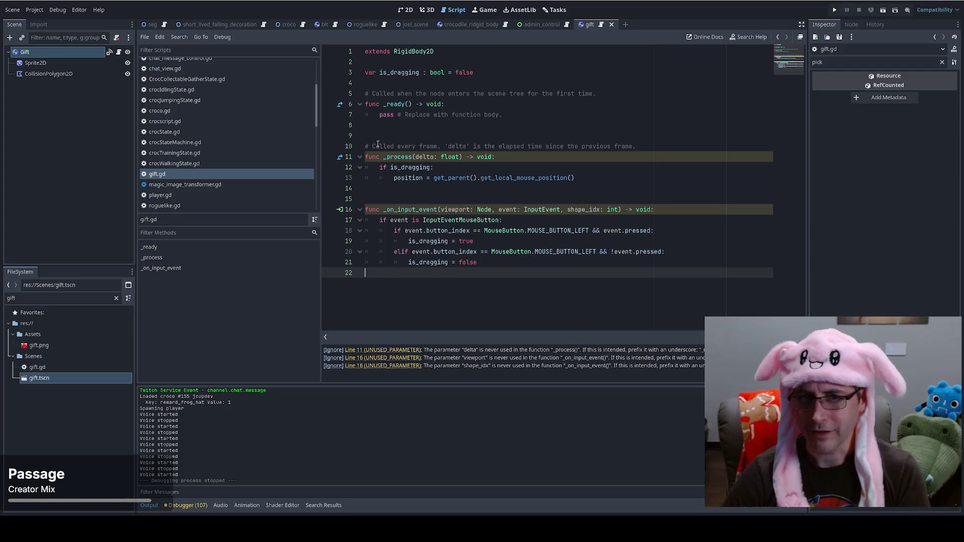
{"action": "left_click_drag", "start_coordinate": [477, 62], "coordinate": [506, 84]}
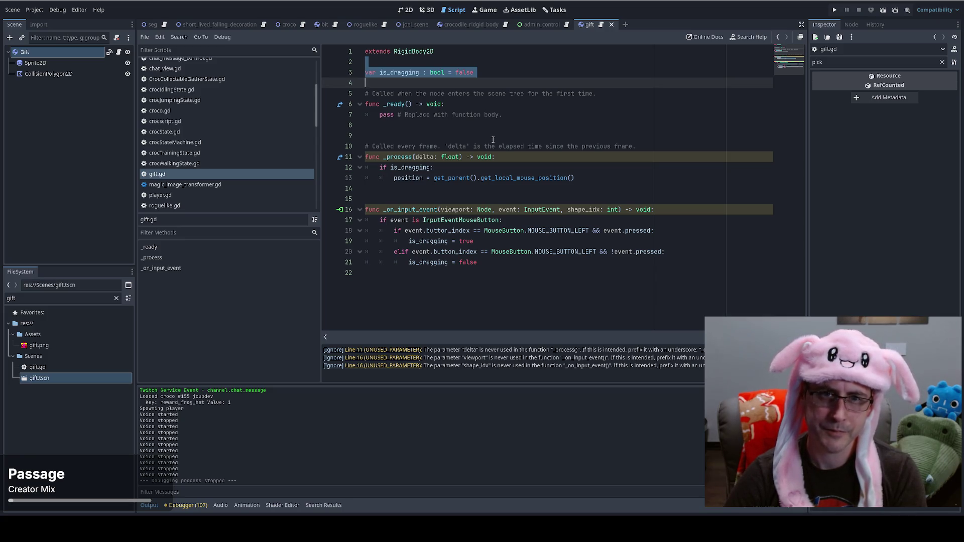
{"action": "key", "text": "ctrl+x"}
Replace the dragging code in _process with pass
{"action": "left_click_drag", "start_coordinate": [519, 136], "coordinate": [634, 157]}
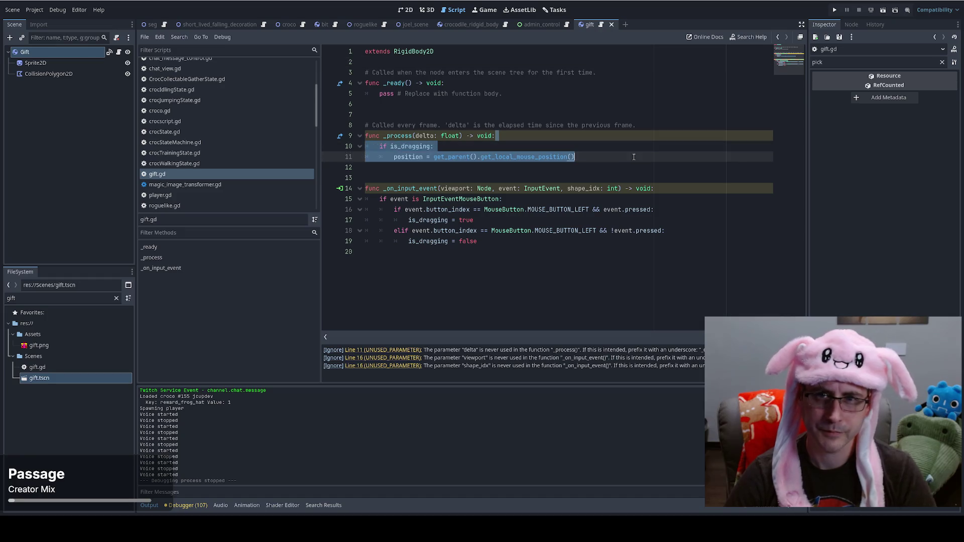
{"action": "key", "text": "BackSpace"}
{"action": "key", "text": "Return"}
{"action": "type", "text": "pass"}
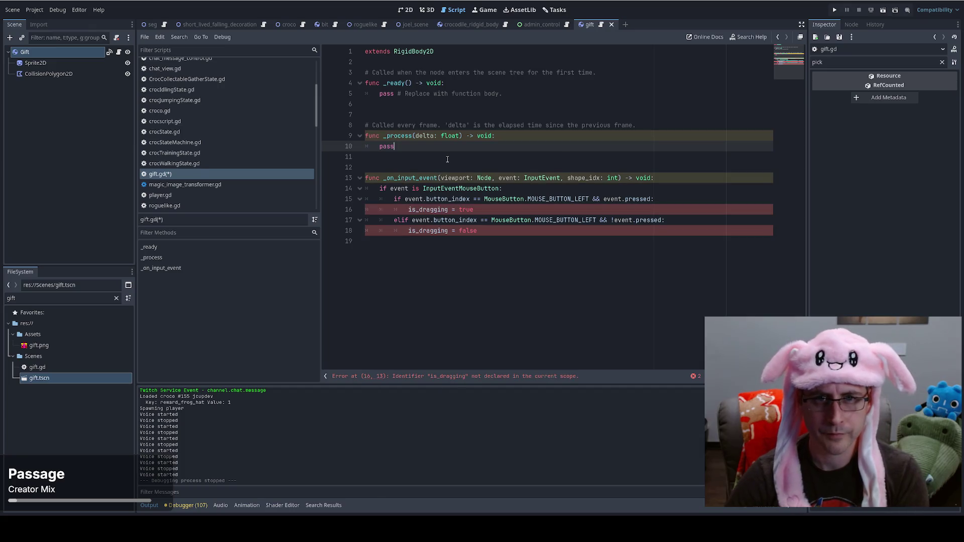
Delete the _on_input_event function and leftover blank lines, then save gift.gd
{"action": "mouse_move", "coordinate": [488, 231]}
{"action": "left_mouse_down"}
{"action": "mouse_move", "coordinate": [372, 188]}
{"action": "mouse_move", "coordinate": [561, 267]}
{"action": "left_mouse_up"}
{"action": "key", "text": "BackSpace"}
{"action": "key", "text": "BackSpace"}
{"action": "key", "text": "BackSpace"}
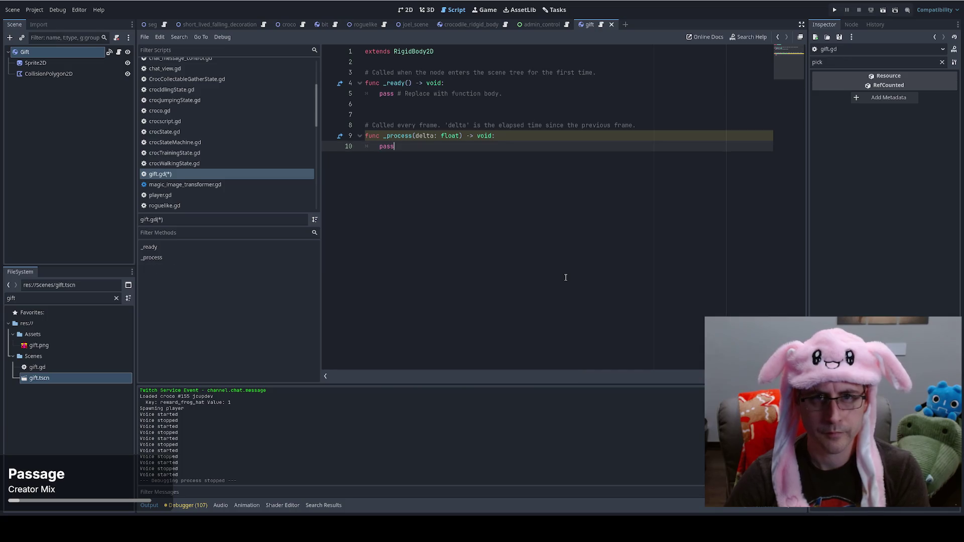
{"action": "left_click", "coordinate": [396, 117]}
{"action": "key", "text": "BackSpace"}
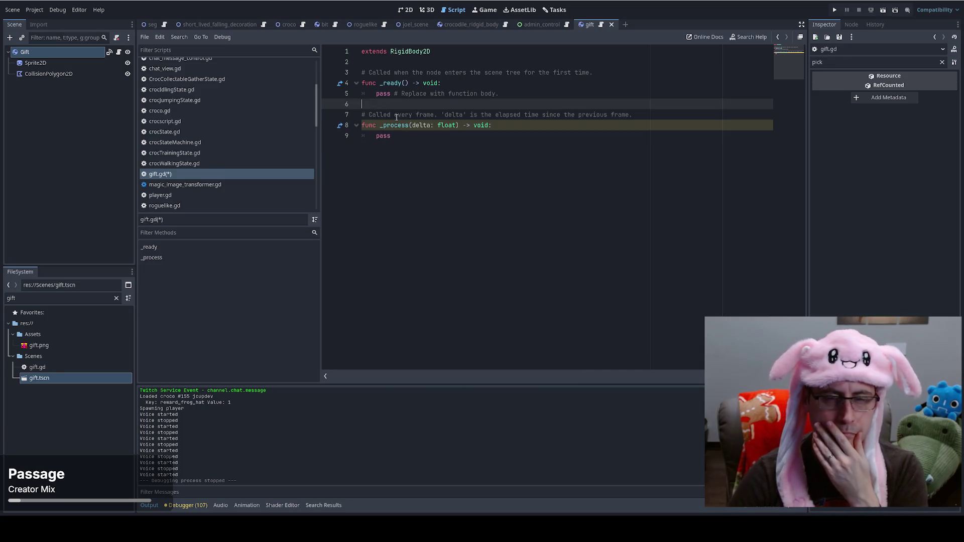
{"action": "key", "text": "ctrl+s"}
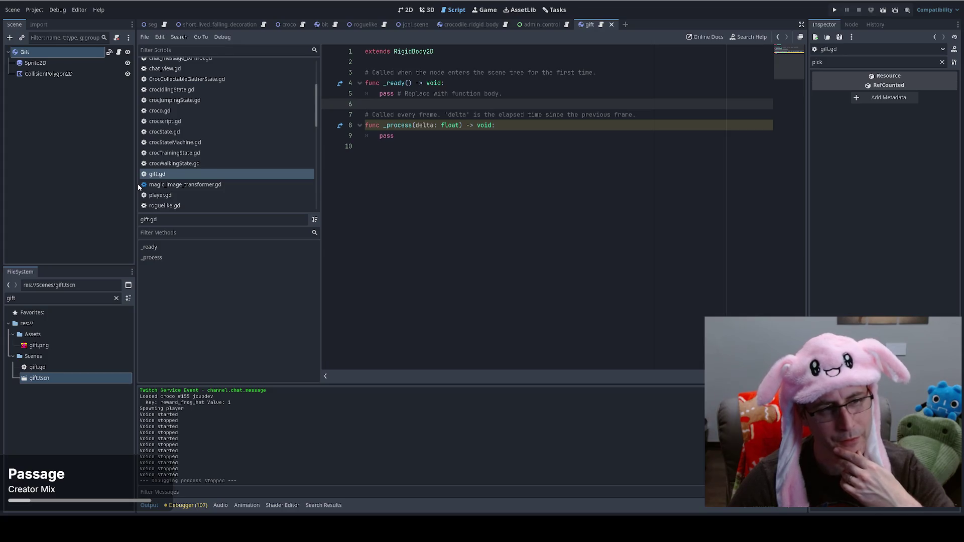
List Gift's signals in the Node dock and inspect input_event's connection dialog, cancelling it
{"action": "left_click", "coordinate": [851, 25]}
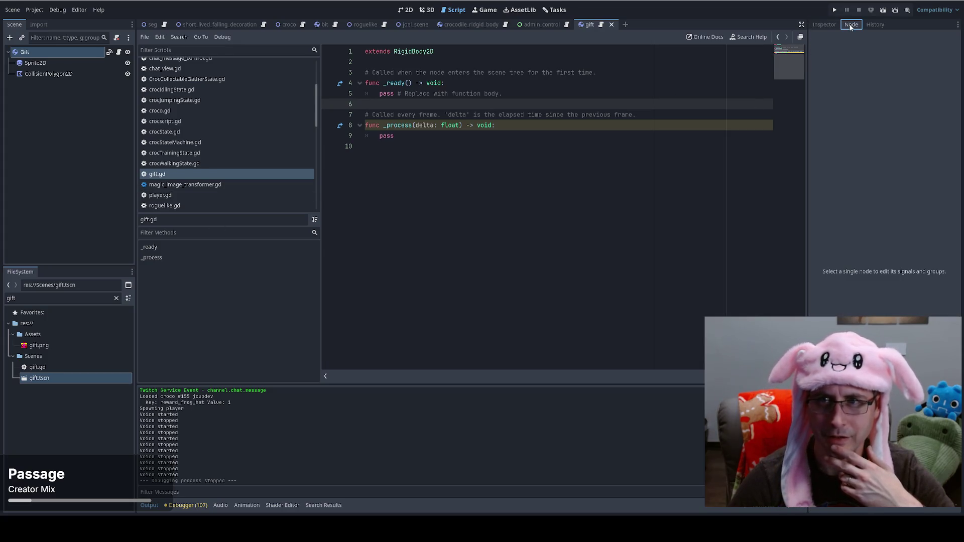
{"action": "left_click", "coordinate": [50, 52]}
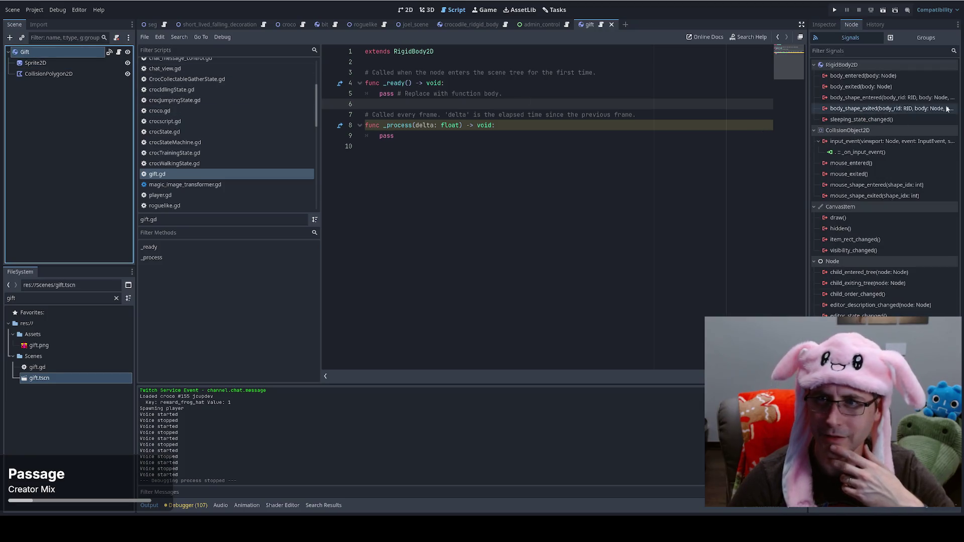
{"action": "left_click", "coordinate": [882, 152]}
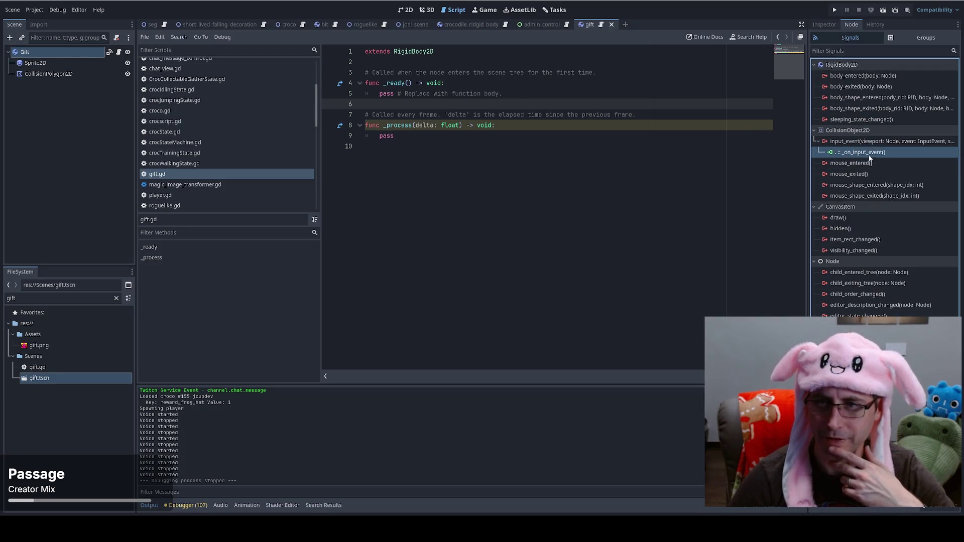
{"action": "mouse_move", "coordinate": [865, 147]}
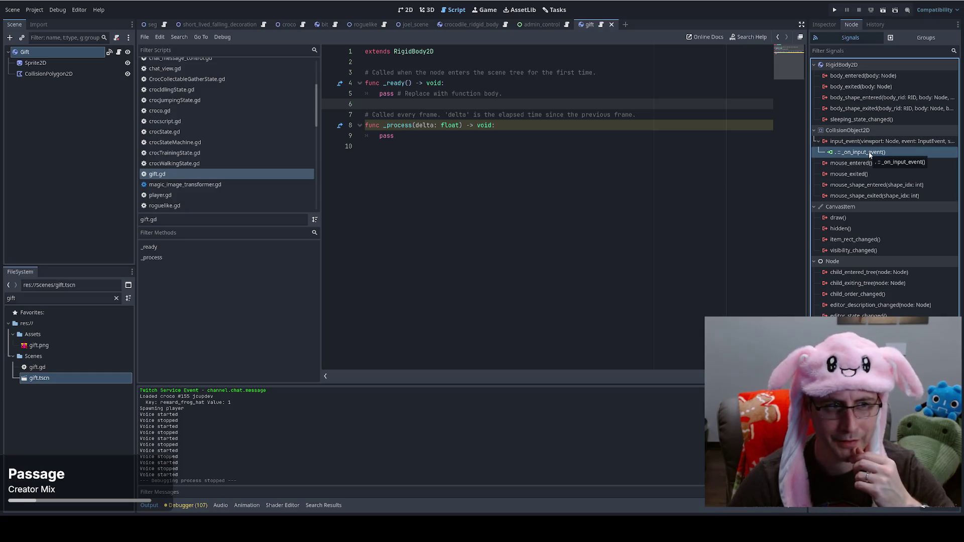
{"action": "left_click", "coordinate": [869, 142]}
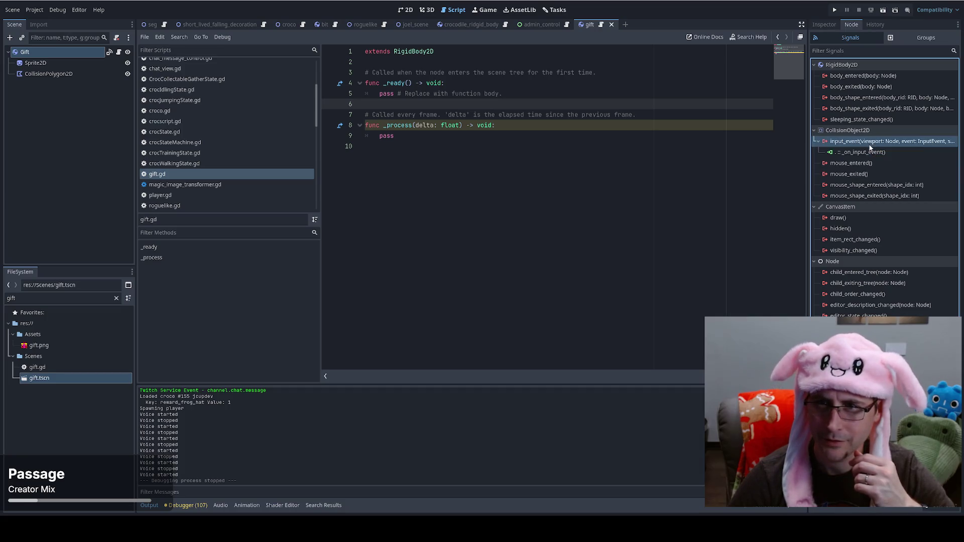
{"action": "double_click", "coordinate": [869, 144]}
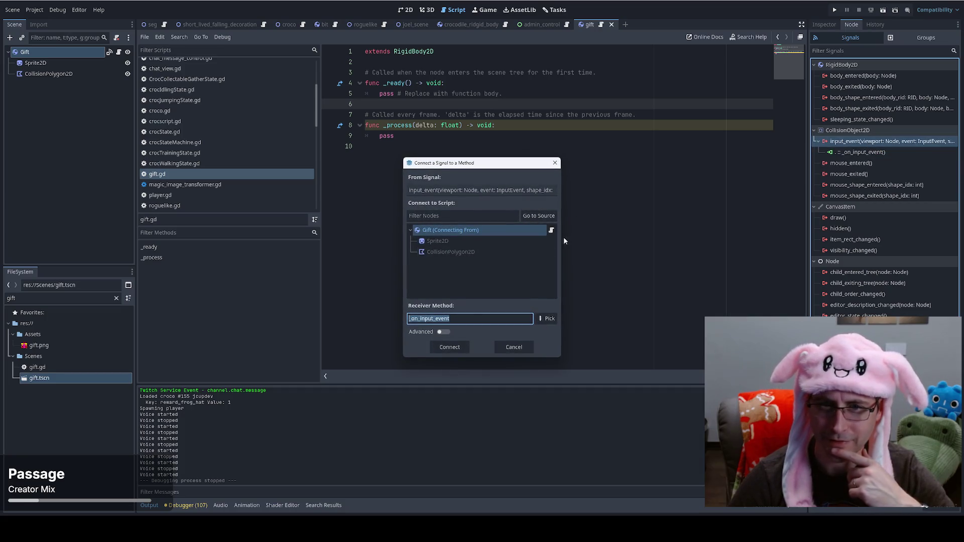
{"action": "left_click", "coordinate": [444, 332]}
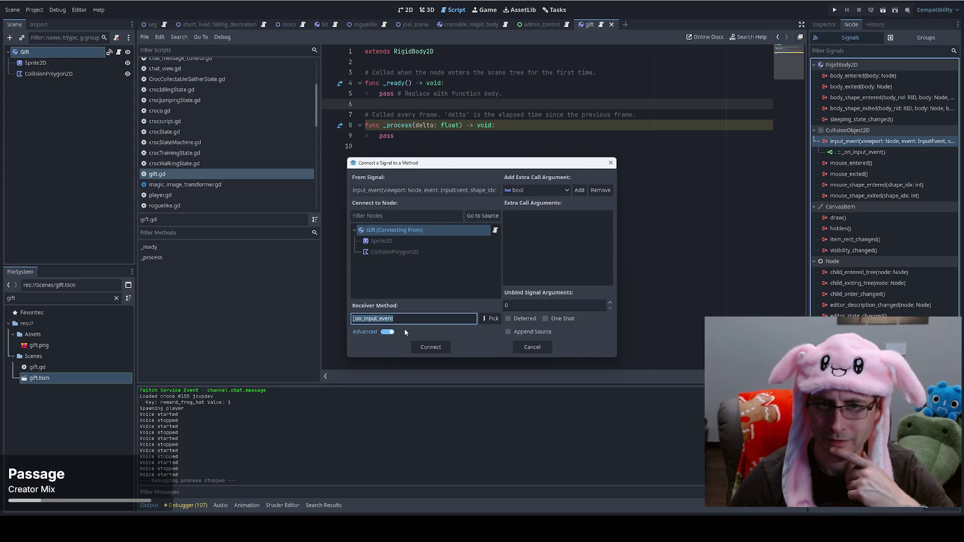
{"action": "left_click", "coordinate": [388, 332]}
{"action": "left_click", "coordinate": [546, 347]}
Disconnect input_event from _on_input_event and save gift.gd
{"action": "left_click", "coordinate": [864, 153]}
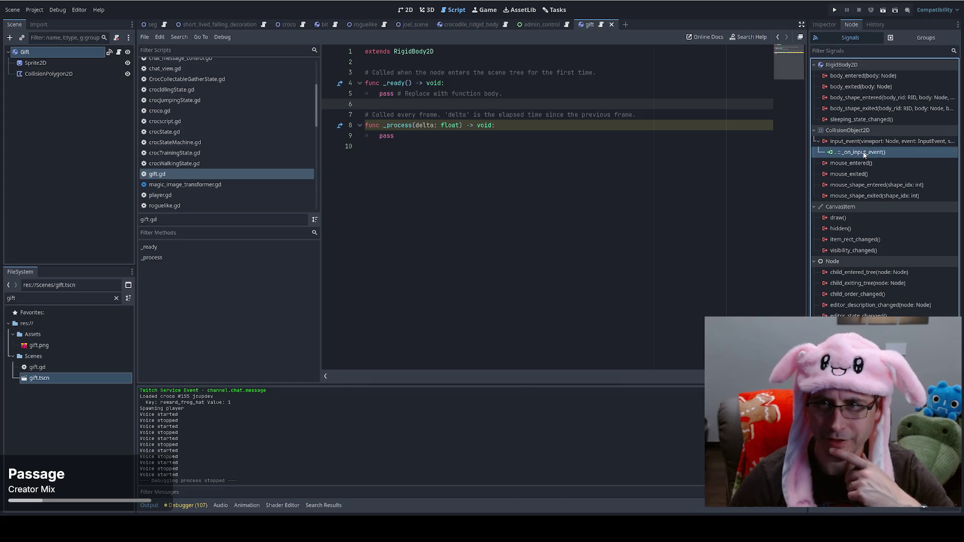
{"action": "key", "text": "Delete"}
{"action": "left_click", "coordinate": [435, 166]}
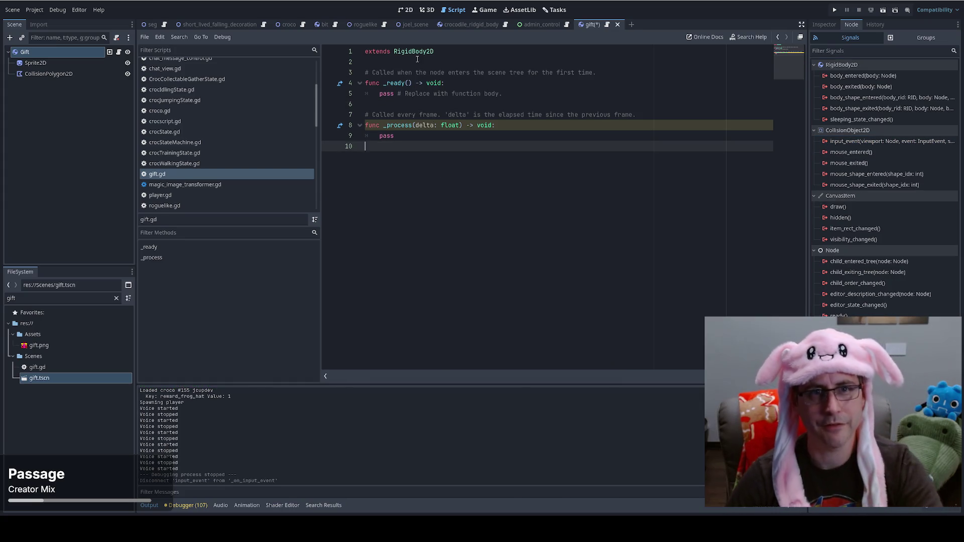
{"action": "key", "text": "ctrl+s"}
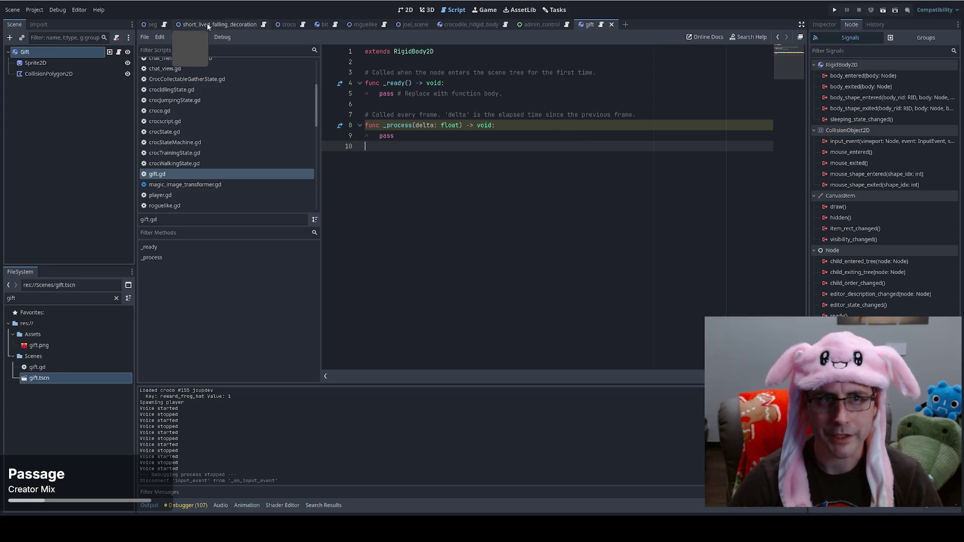
Switch to seg.gd and open a new line after the voice settings
{"action": "left_click", "coordinate": [164, 24]}
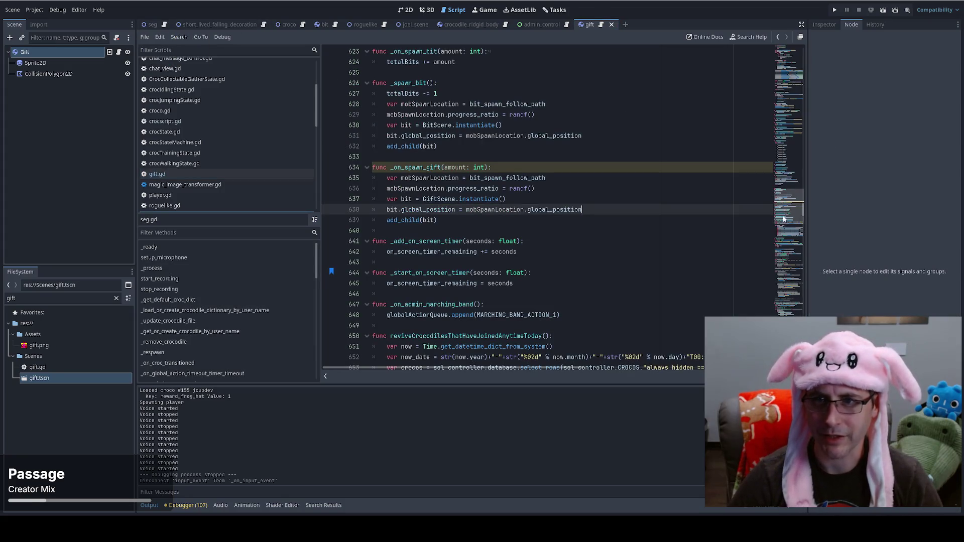
{"action": "left_click_drag", "start_coordinate": [784, 219], "coordinate": [792, 74]}
{"action": "scroll", "coordinate": [545, 165], "scroll_direction": "down", "scroll_amount": 6}
{"action": "left_click", "coordinate": [545, 156]}
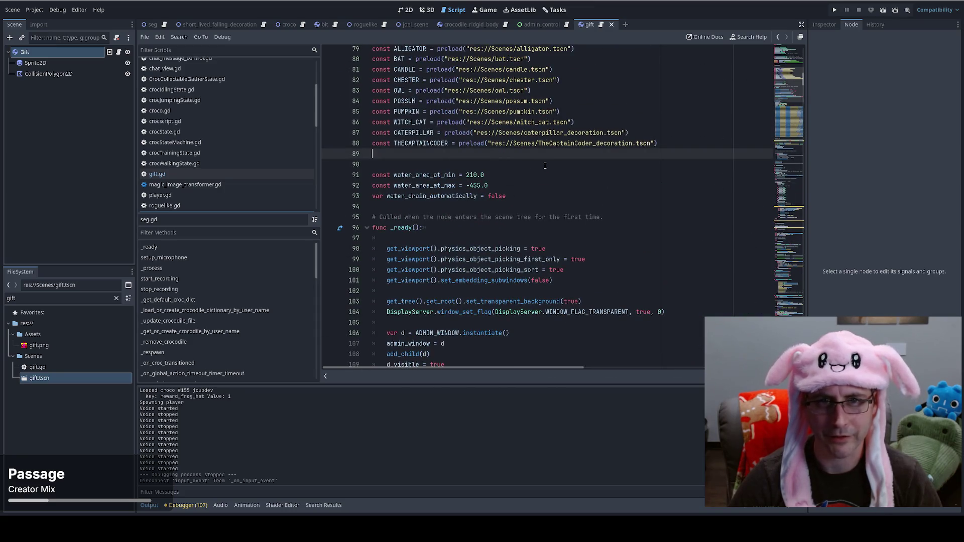
{"action": "scroll", "coordinate": [545, 166], "scroll_direction": "up", "scroll_amount": 8}
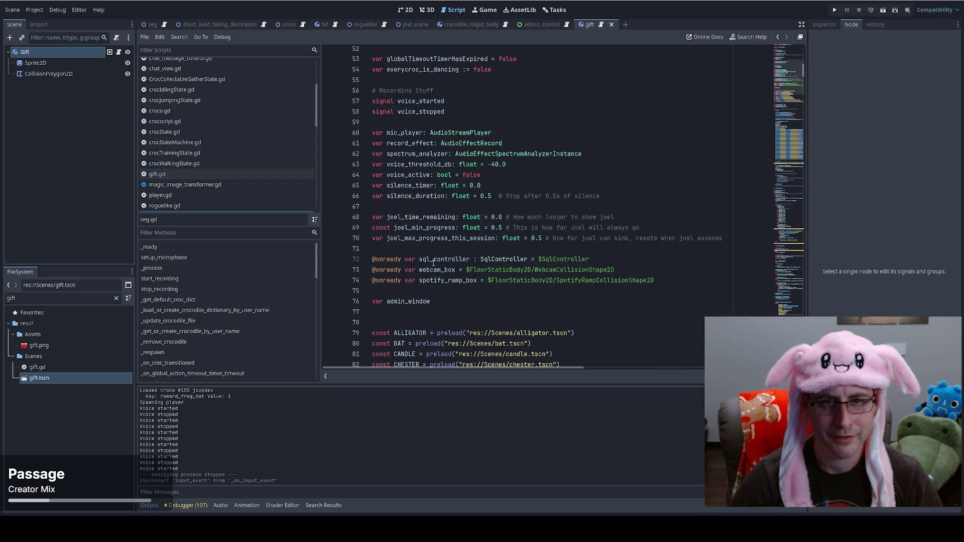
{"action": "left_click", "coordinate": [458, 247]}
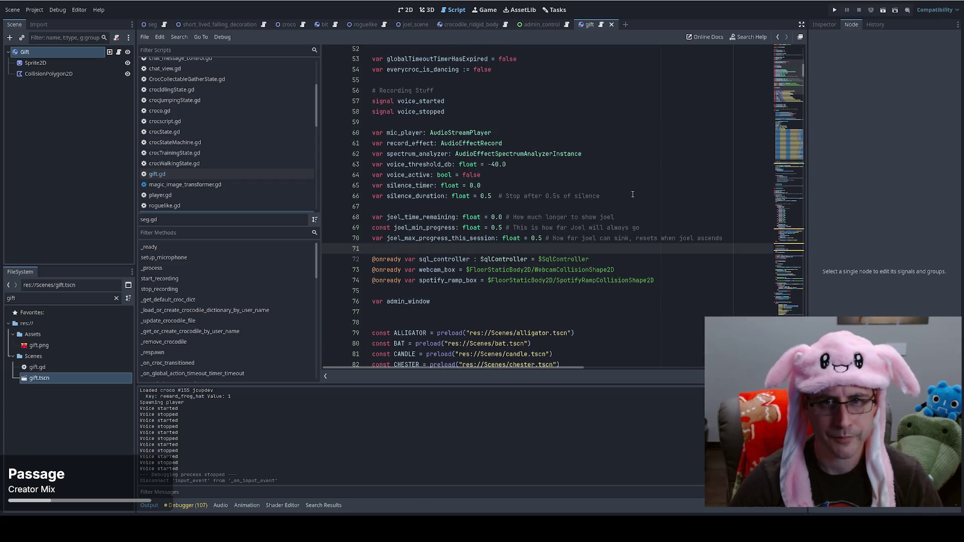
{"action": "left_click", "coordinate": [568, 123]}
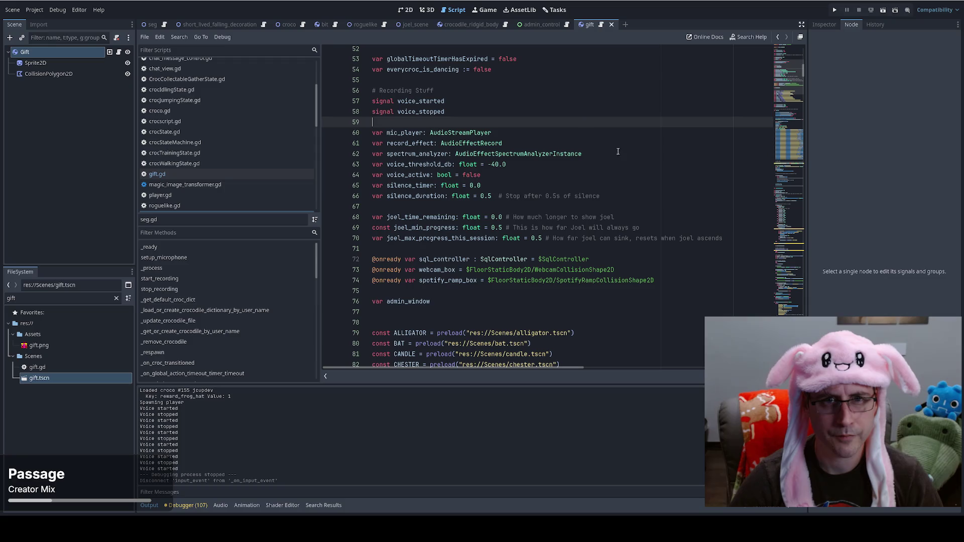
{"action": "left_click", "coordinate": [625, 193]}
{"action": "key", "text": "Return"}
{"action": "key", "text": "Return"}
Declare var drag_and_drop_node: Node2D on line 68
{"action": "type", "text": "var "}
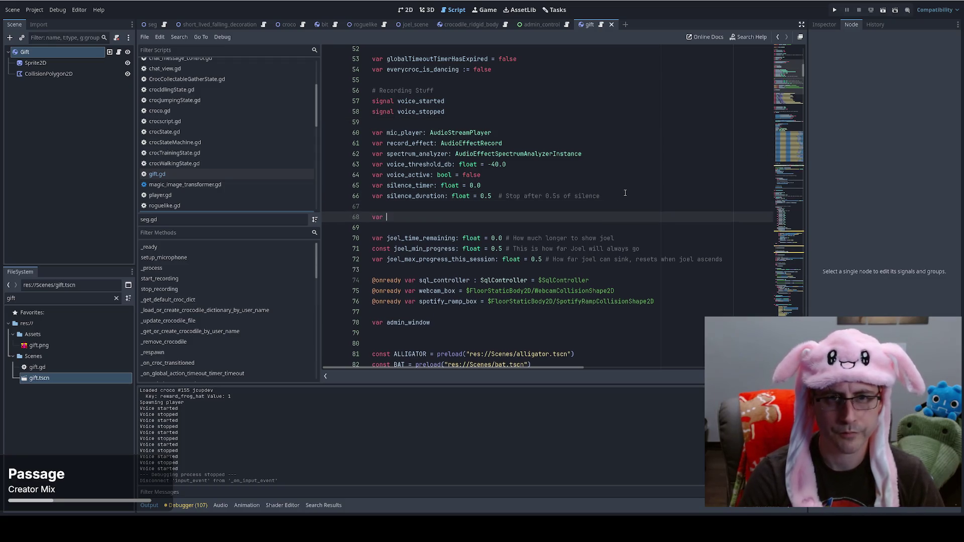
{"action": "type", "text": "drag_and"}
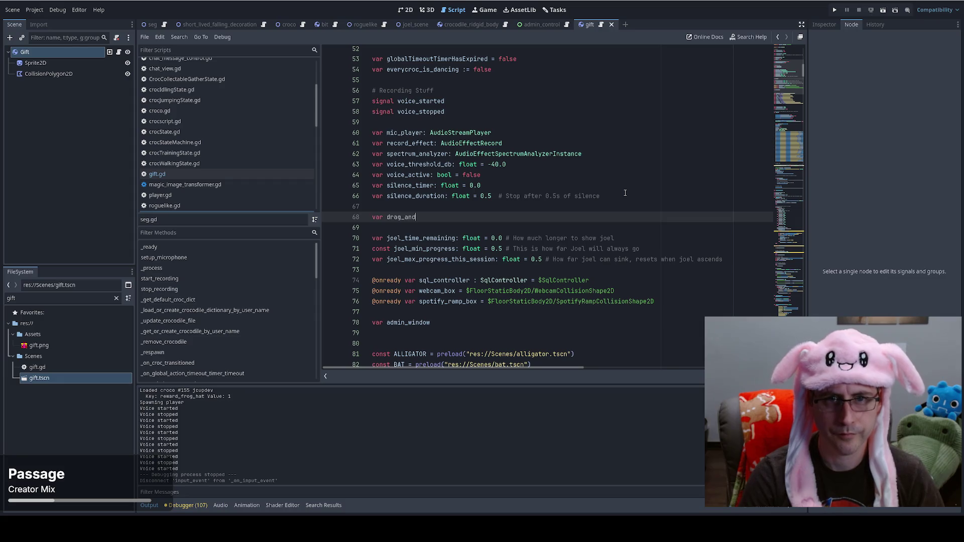
{"action": "type", "text": "_drop_item"}
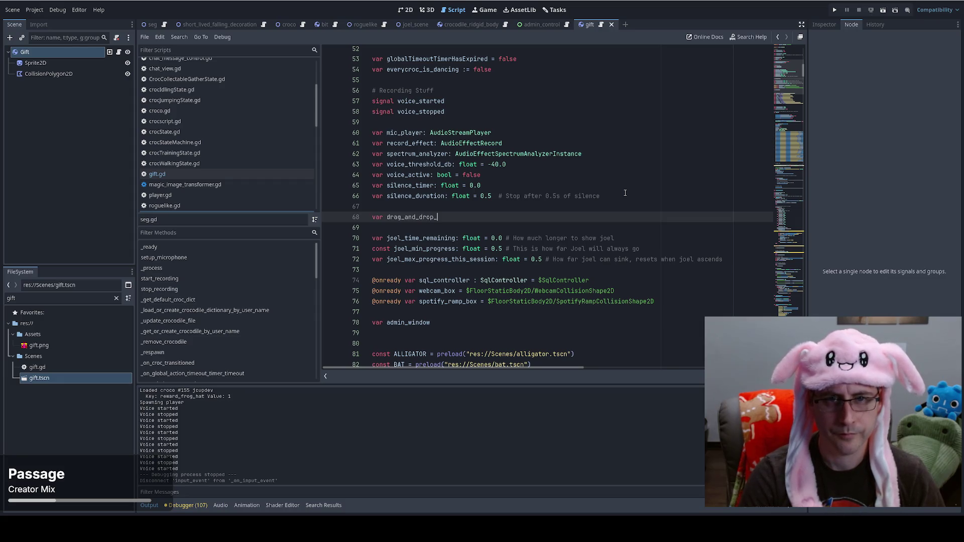
{"action": "key", "text": "BackSpace"}
{"action": "key", "text": "BackSpace"}
{"action": "key", "text": "BackSpace"}
{"action": "type", "text": "node"}
{"action": "key", "text": "Escape"}
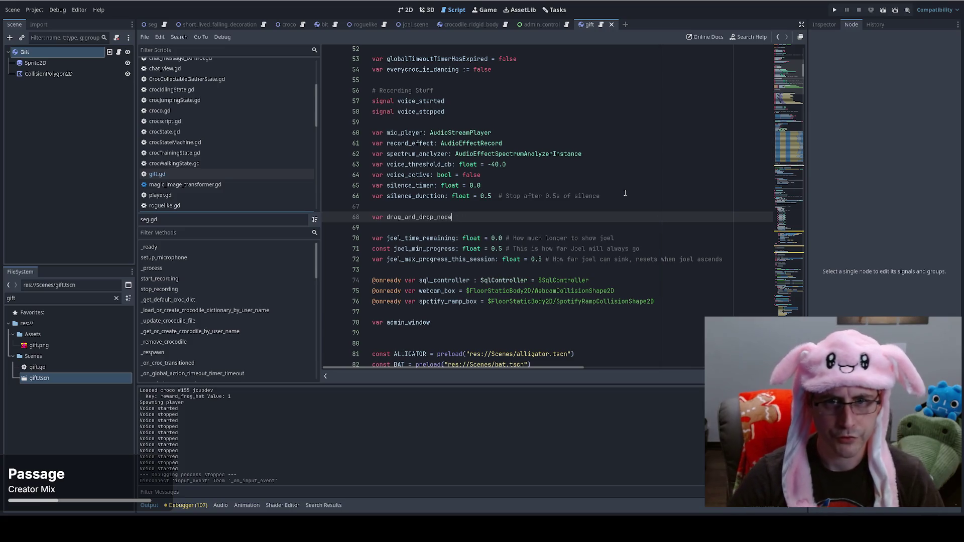
{"action": "type", "text": ": "}
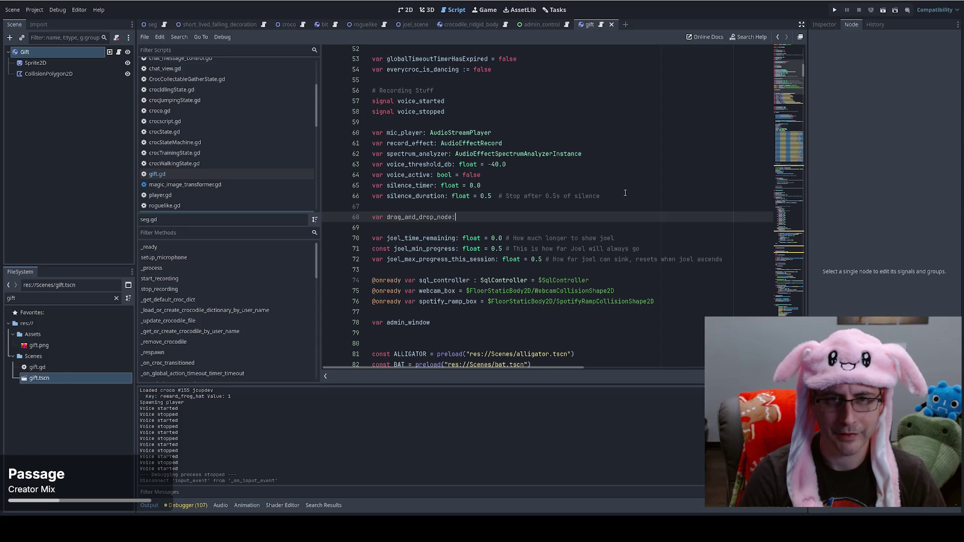
{"action": "type", "text": "Node2D"}
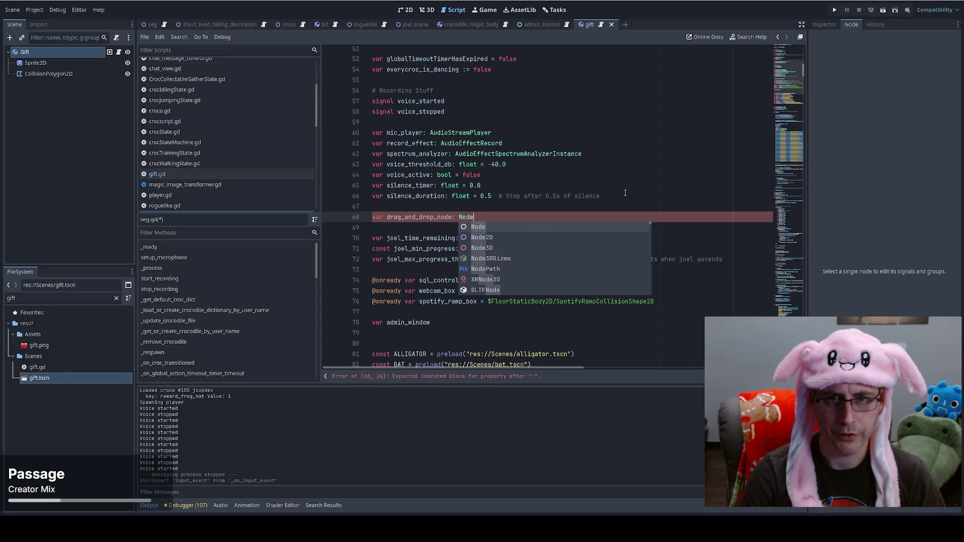
{"action": "key", "text": "Return"}
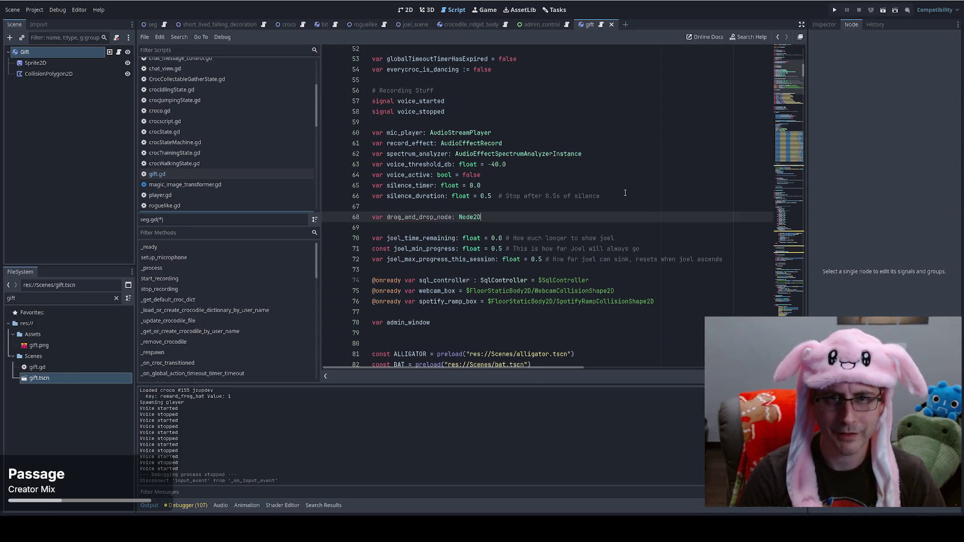
Select the drag_and_drop_node name and move up to the preload constants and _ready
{"action": "double_click", "coordinate": [434, 217]}
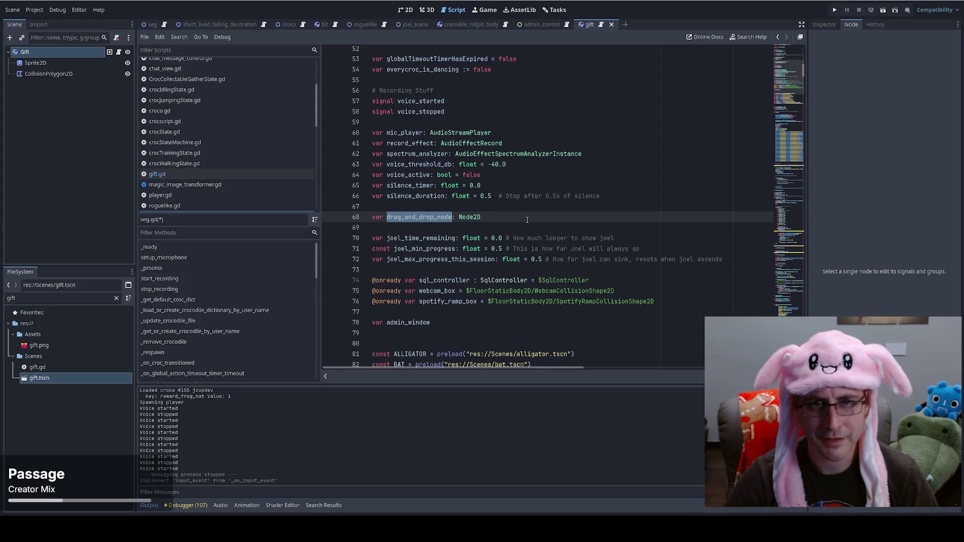
{"action": "key", "text": "End"}
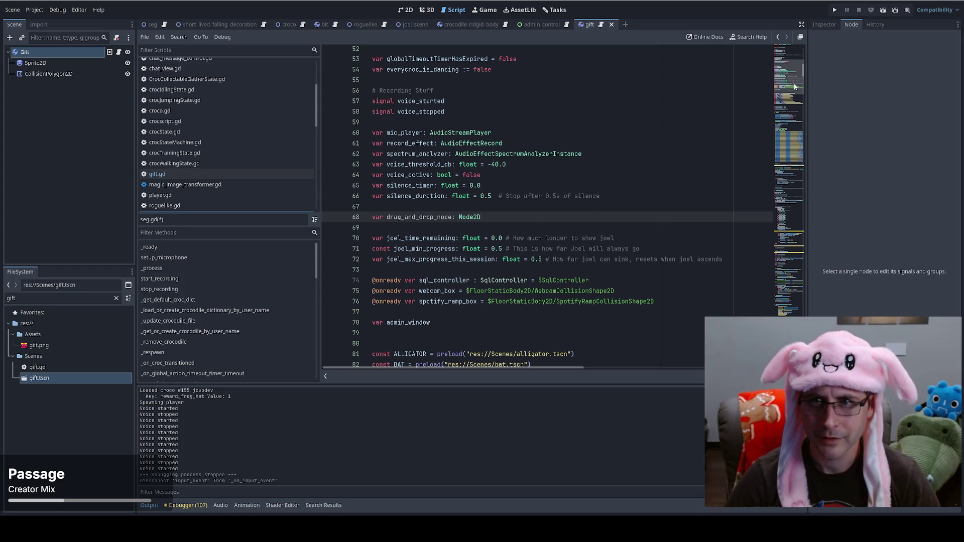
{"action": "left_click", "coordinate": [798, 93]}
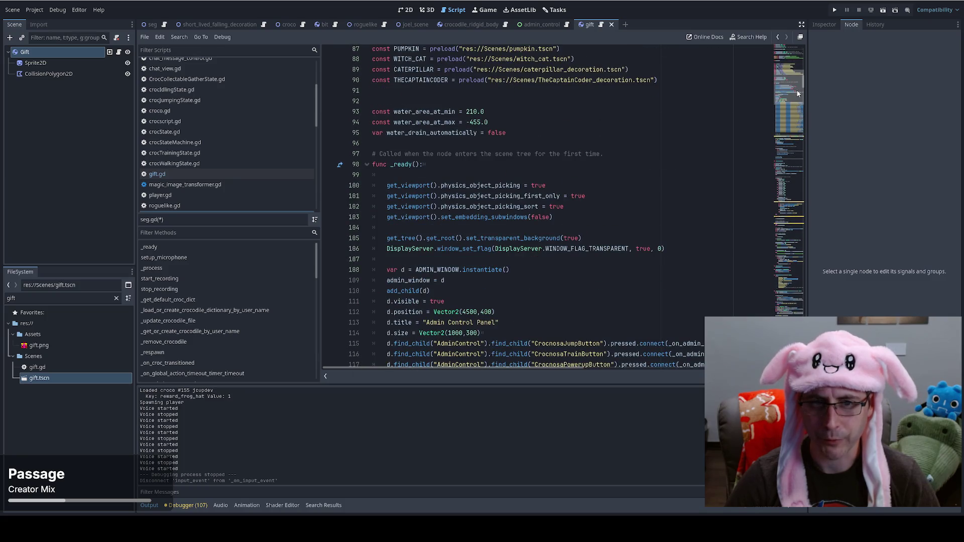
{"action": "scroll", "coordinate": [658, 164], "scroll_direction": "up", "scroll_amount": 8}
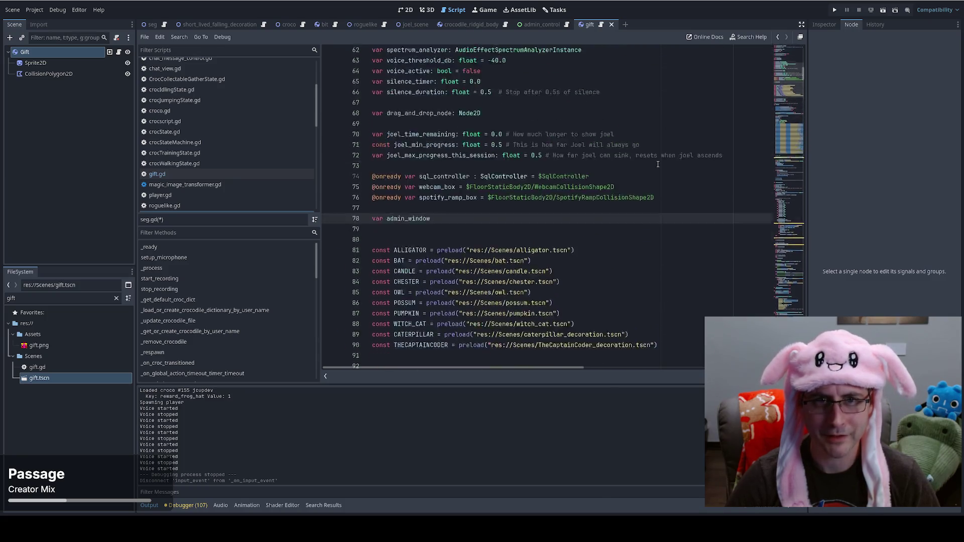
{"action": "scroll", "coordinate": [658, 164], "scroll_direction": "up", "scroll_amount": 5}
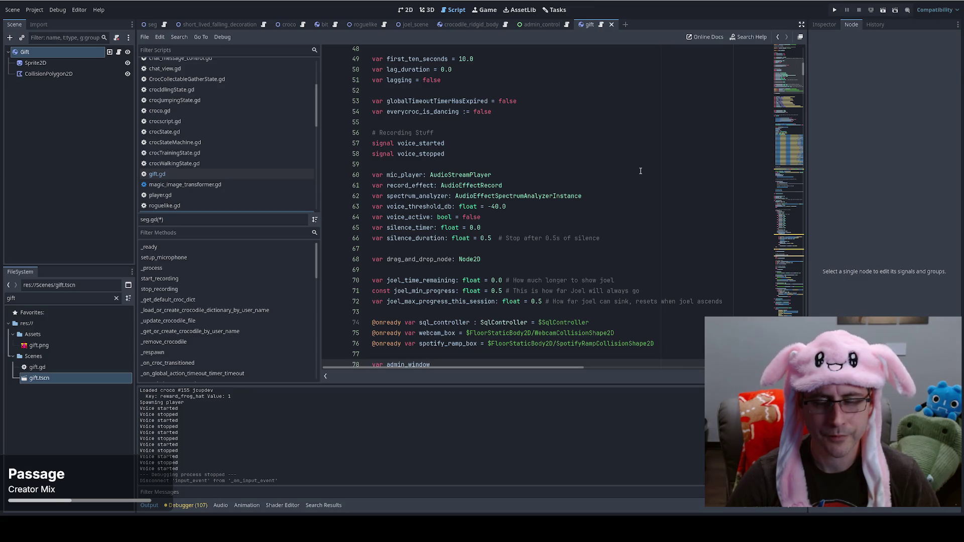
Search seg.gd for 'gifts' and go to the global_position line in _on_spawn_gift
{"action": "key", "text": "ctrl+f"}
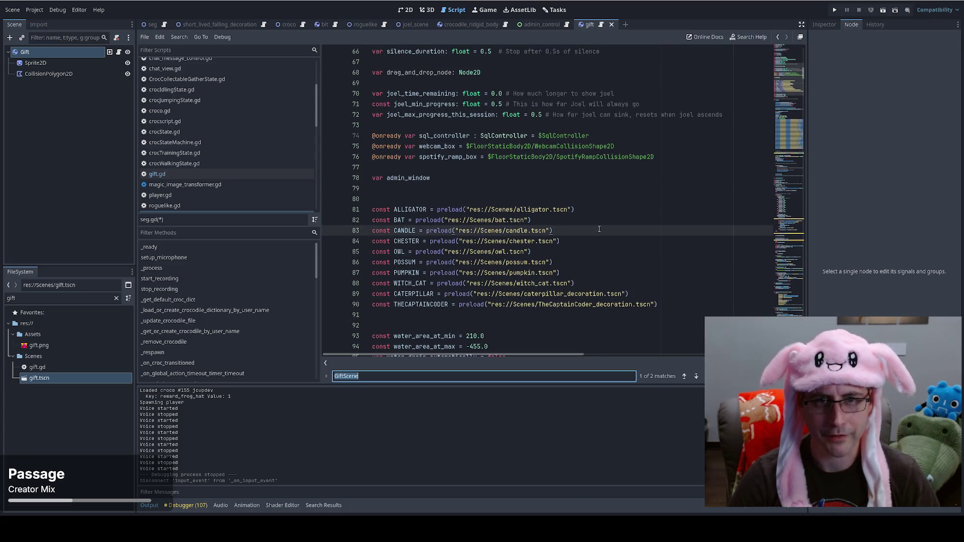
{"action": "key", "text": "Return"}
{"action": "type", "text": "s"}
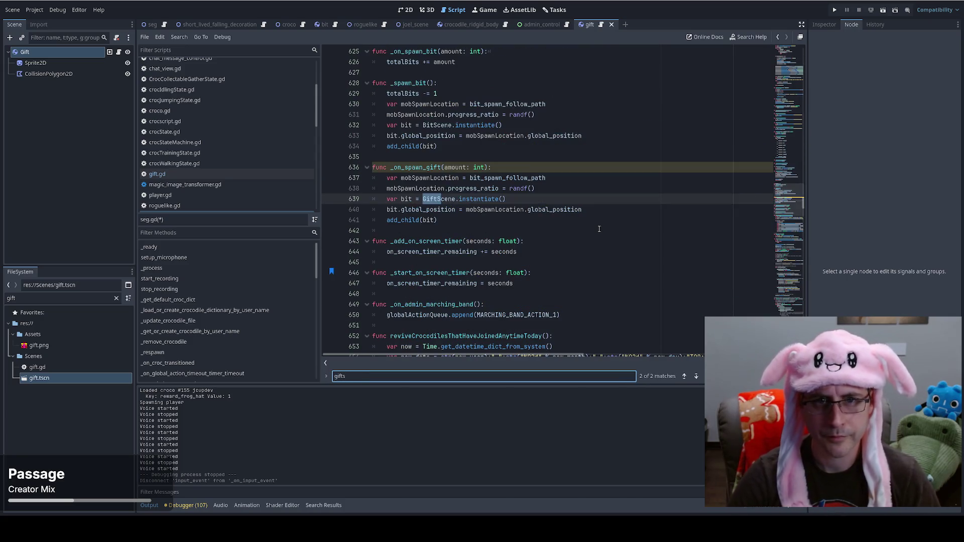
{"action": "left_click", "coordinate": [582, 178]}
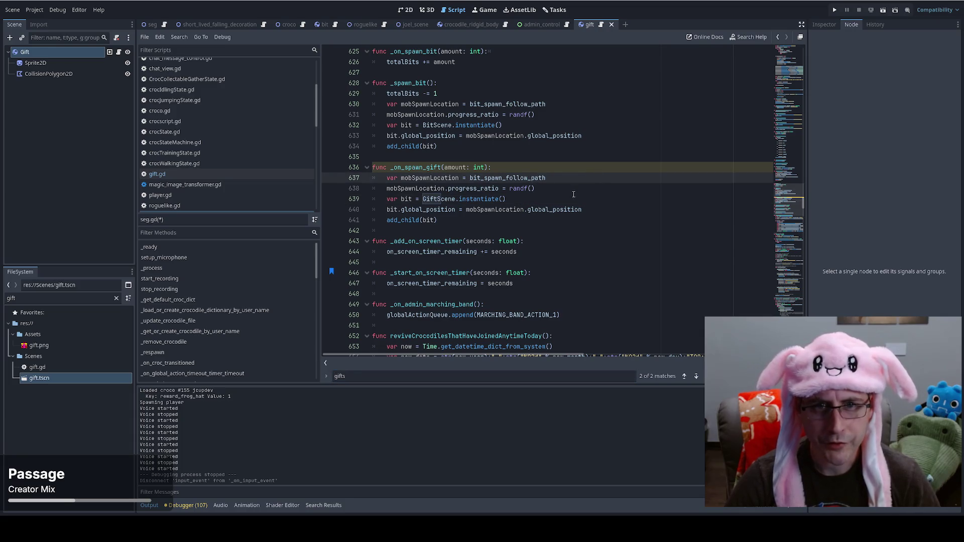
{"action": "left_click", "coordinate": [616, 206]}
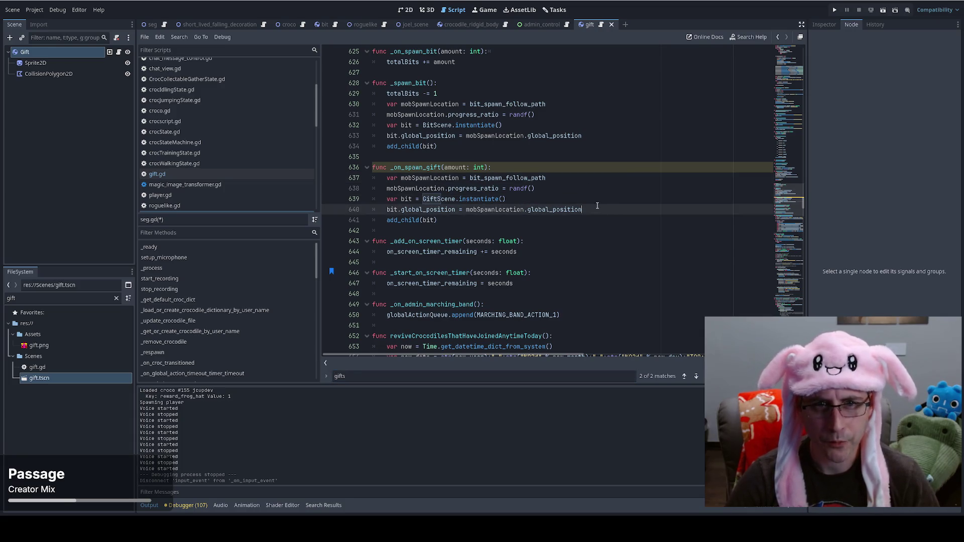
Add bit.input_event.connect(drag_and_drop_click_event), keeping bit typed as RigidBody2D
{"action": "key", "text": "Return"}
{"action": "type", "text": "bit."}
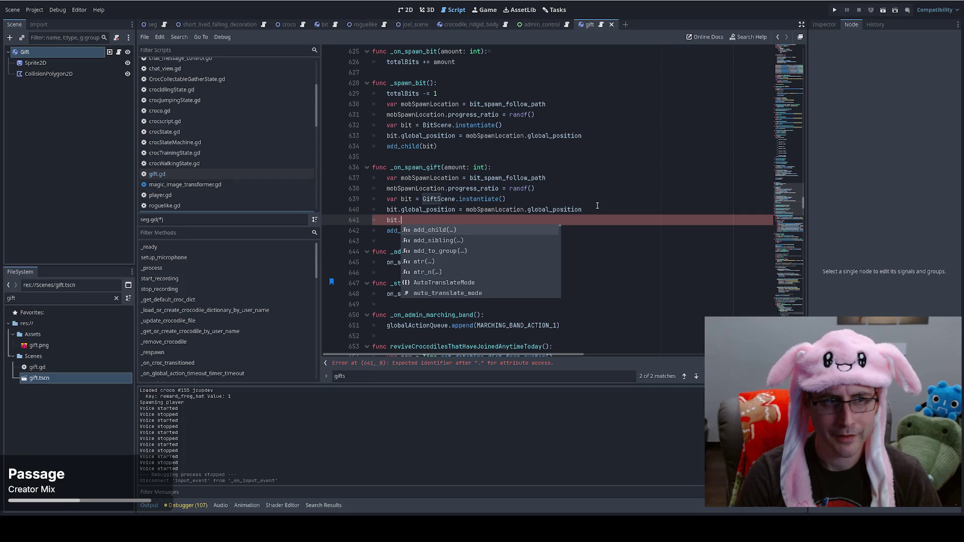
{"action": "type", "text": "input"}
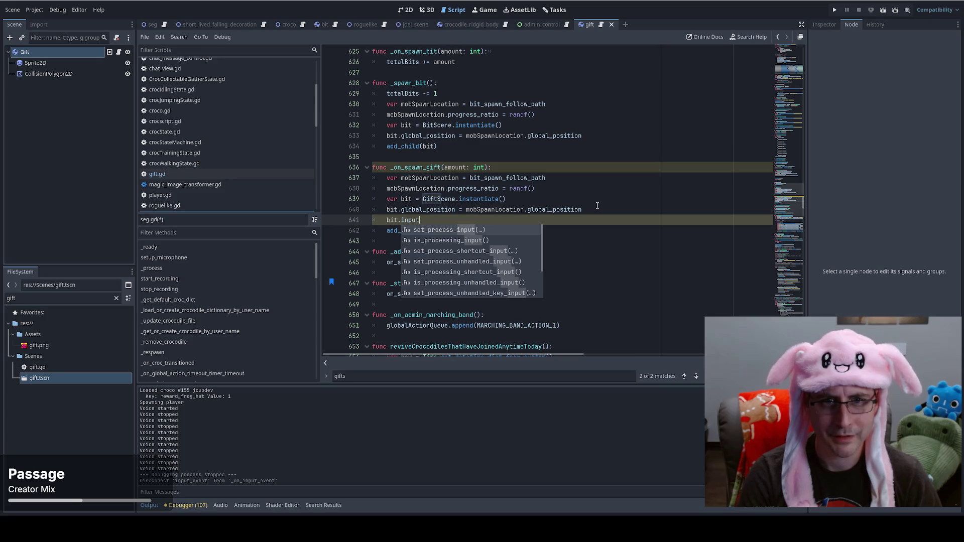
{"action": "type", "text": "_"}
{"action": "left_click", "coordinate": [597, 201]}
{"action": "key", "text": "ctrl+z"}
{"action": "key", "text": "ctrl+z"}
{"action": "key", "text": "ctrl+z"}
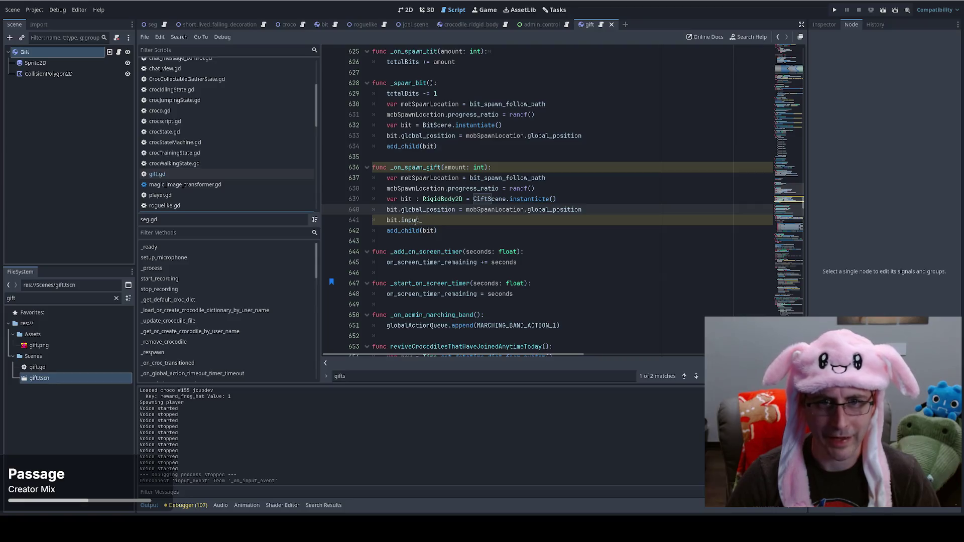
{"action": "type", "text": "in"}
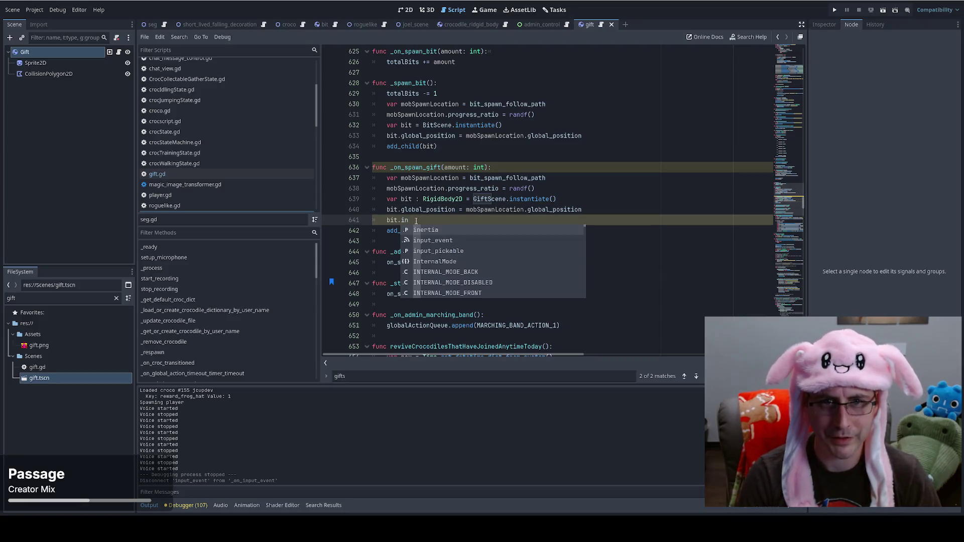
{"action": "key", "text": "Down"}
{"action": "key", "text": "Return"}
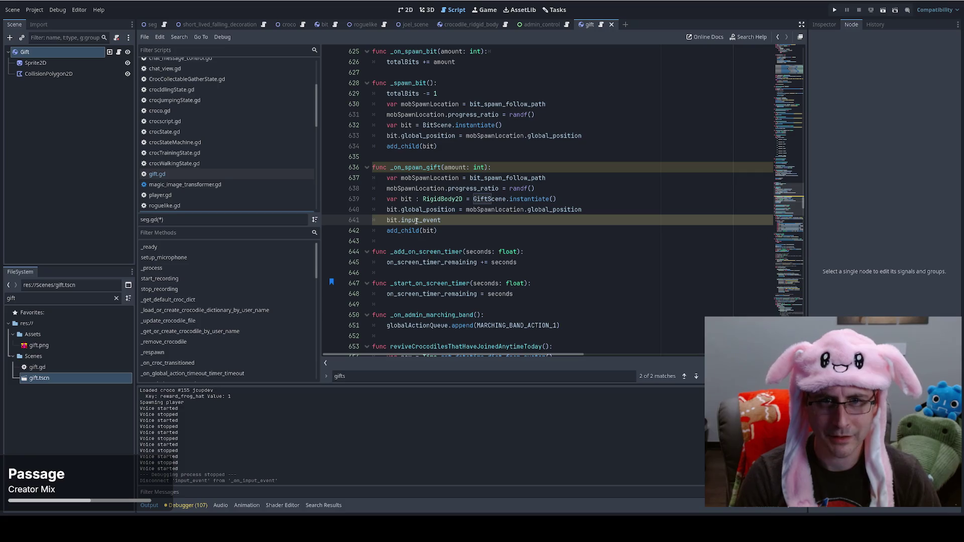
{"action": "type", "text": ".con"}
{"action": "key", "text": "Return"}
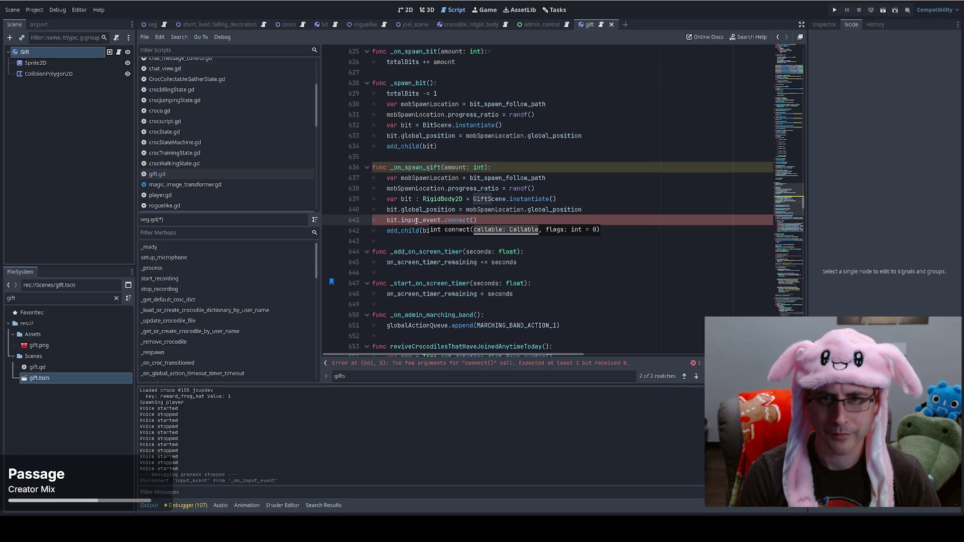
{"action": "type", "text": "drag_and_dr"}
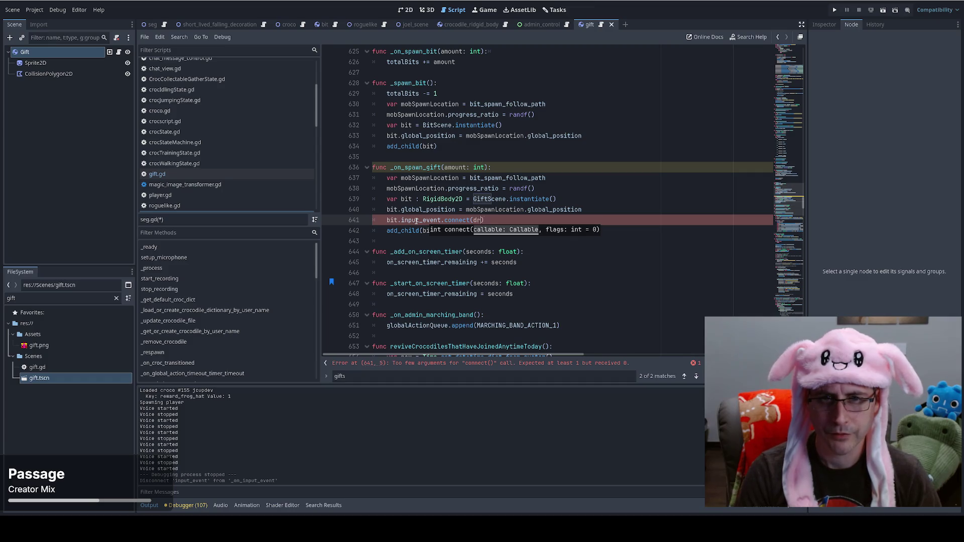
{"action": "type", "text": "op_"}
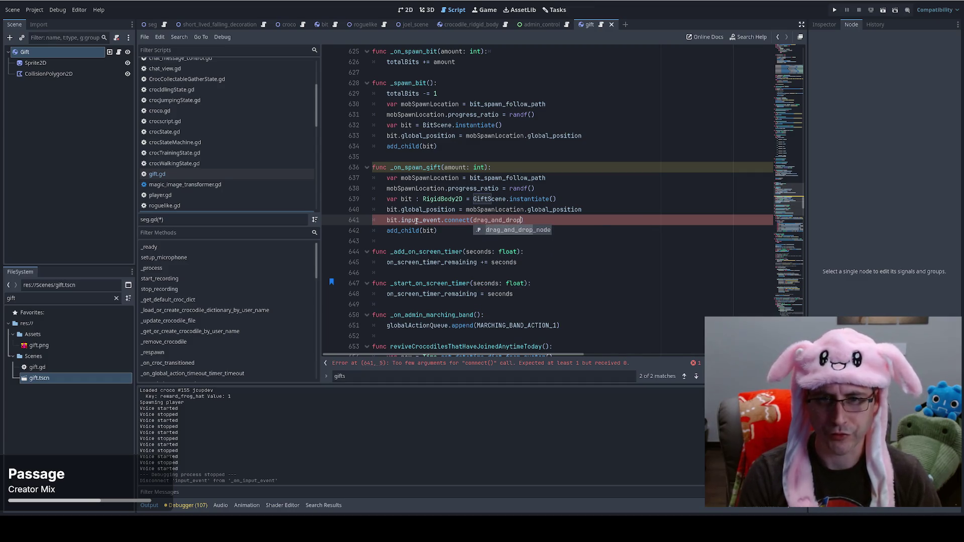
{"action": "type", "text": "click"}
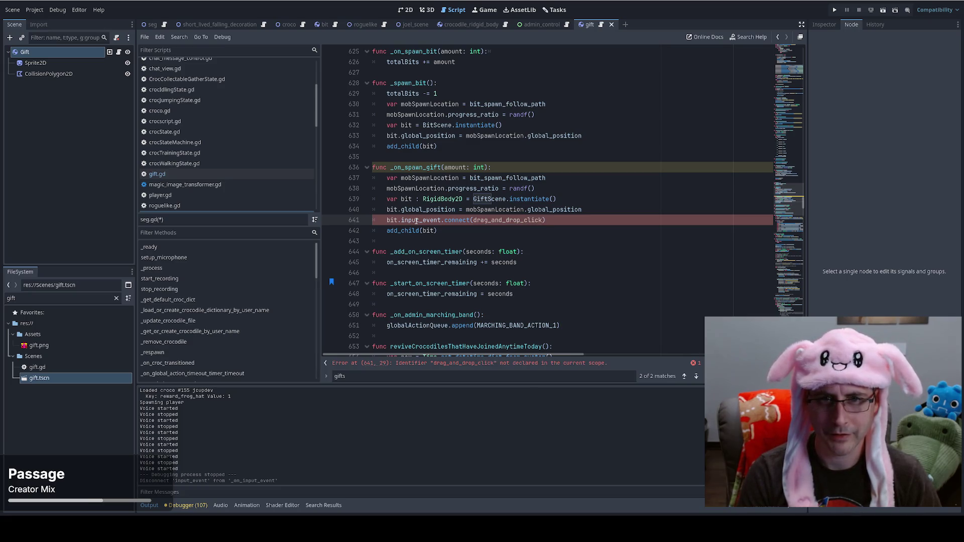
{"action": "type", "text": "_event"}
Correct the handler name to _drag_and_drop_click_event
{"action": "left_click", "coordinate": [400, 240]}
{"action": "left_click", "coordinate": [489, 222]}
{"action": "left_click", "coordinate": [474, 220]}
{"action": "type", "text": "_"}
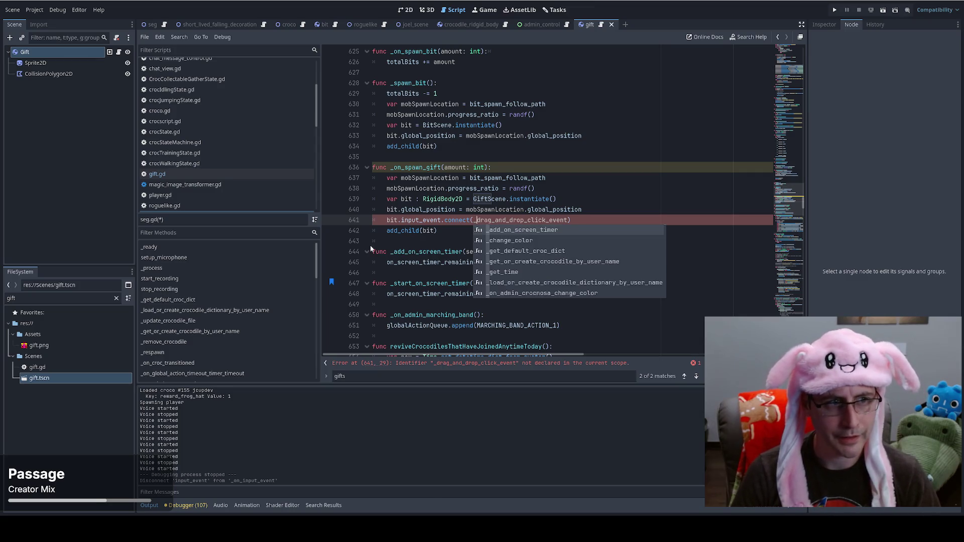
Add blank lines below _on_spawn_gift for a new function
{"action": "left_click", "coordinate": [359, 241]}
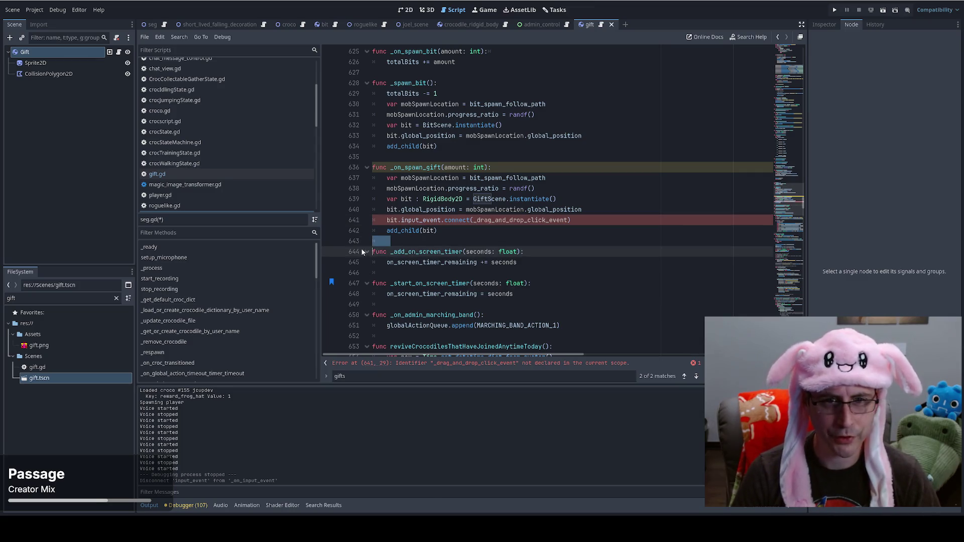
{"action": "left_click", "coordinate": [413, 241]}
{"action": "key", "text": "Return"}
{"action": "left_click", "coordinate": [453, 237]}
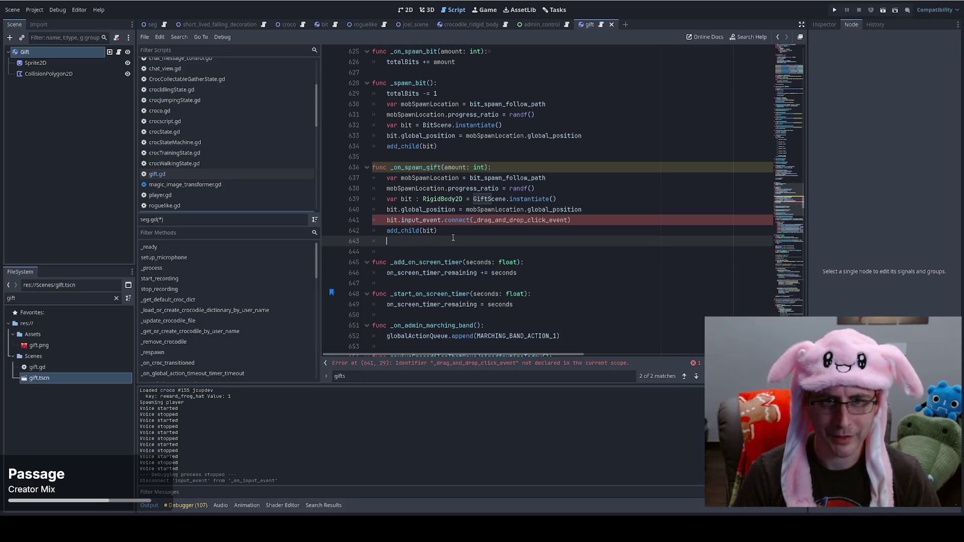
{"action": "key", "text": "Return"}
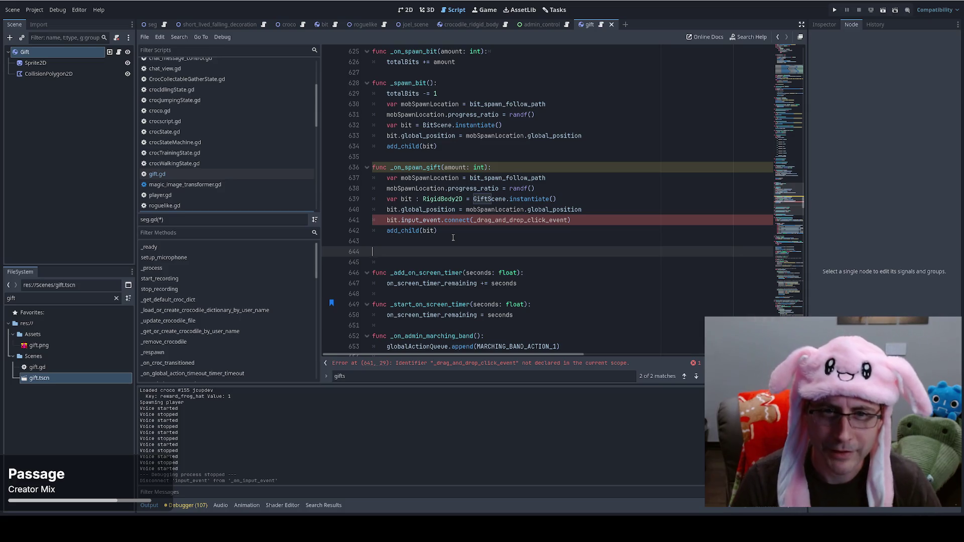
Write 'func _drag_and_drop_click_event(' on line 644, copying the name from line 641
{"action": "type", "text": "drag_and_drop_node"}
{"action": "key", "text": "ctrl+z"}
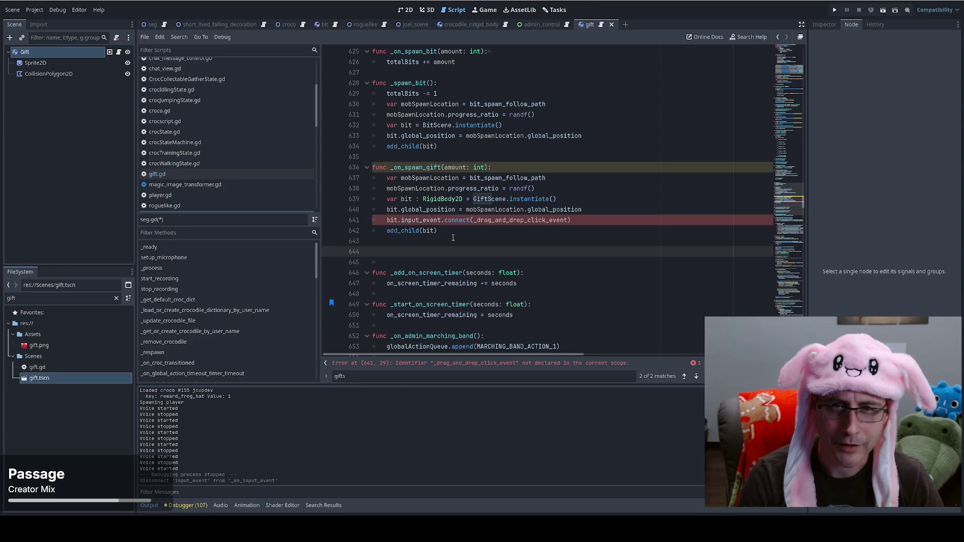
{"action": "type", "text": "_"}
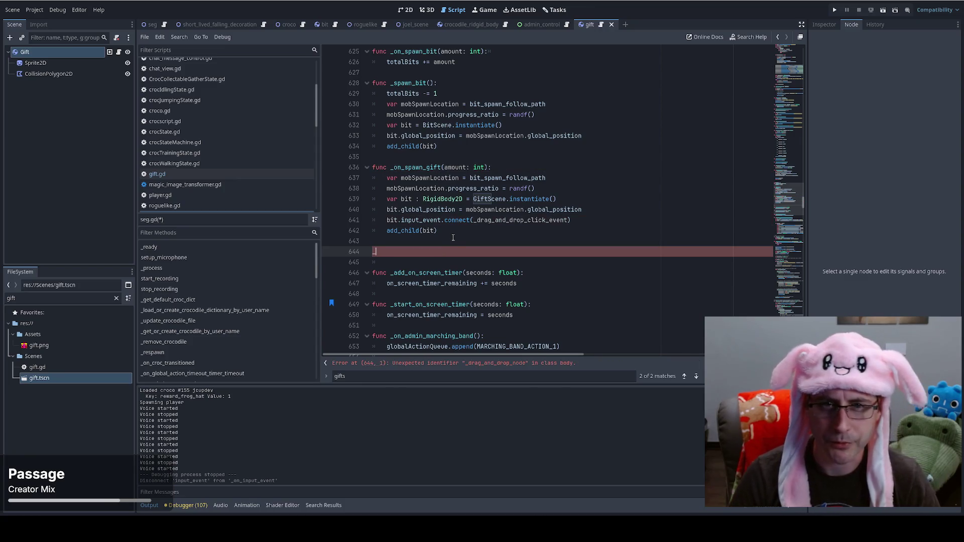
{"action": "double_click", "coordinate": [486, 220]}
{"action": "key", "text": "ctrl+c"}
{"action": "left_click", "coordinate": [388, 249]}
{"action": "key", "text": "BackSpace"}
{"action": "type", "text": "func"}
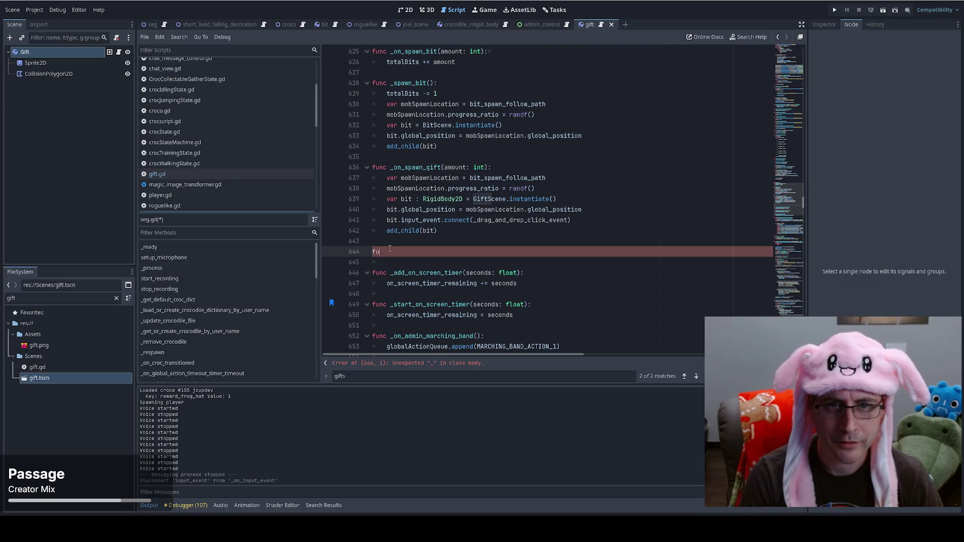
{"action": "key", "text": "ctrl+v"}
{"action": "type", "text": "("}
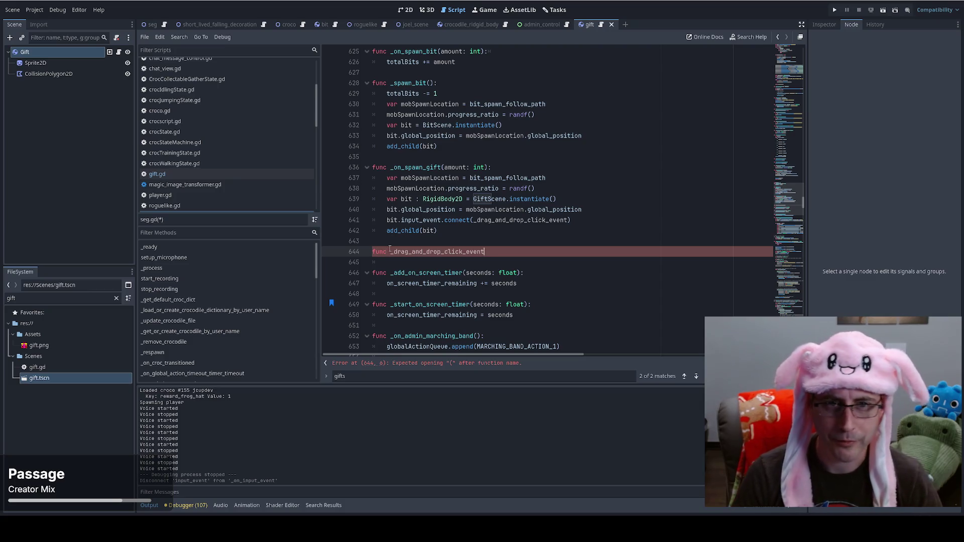
{"action": "left_click", "coordinate": [24, 51]}
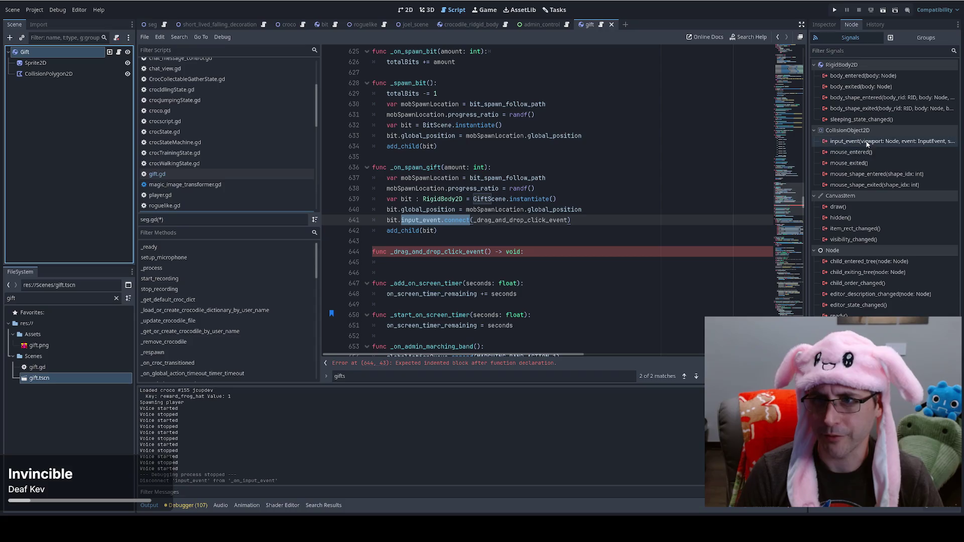
Connect Gift's input_event to a new handler and select its generated parameter list
{"action": "double_click", "coordinate": [889, 141]}
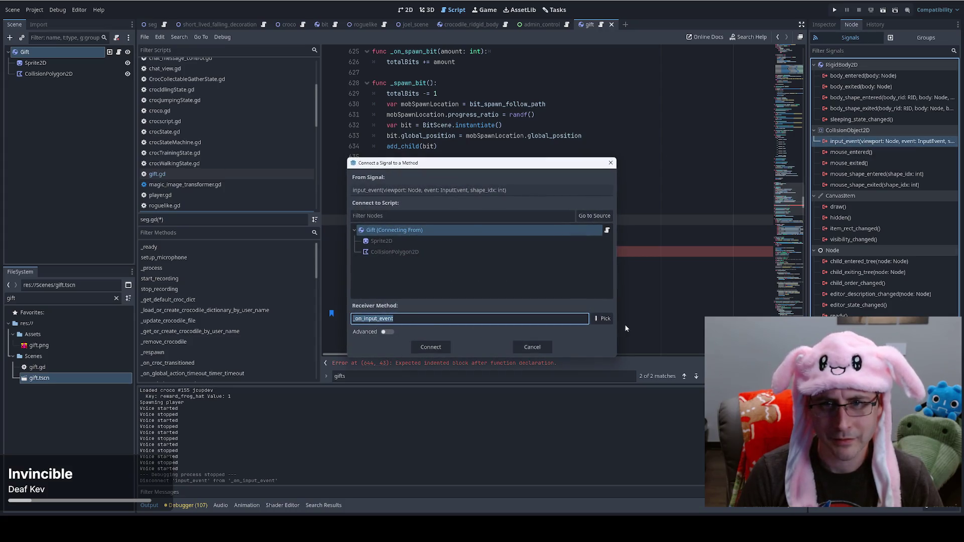
{"action": "left_click", "coordinate": [431, 347]}
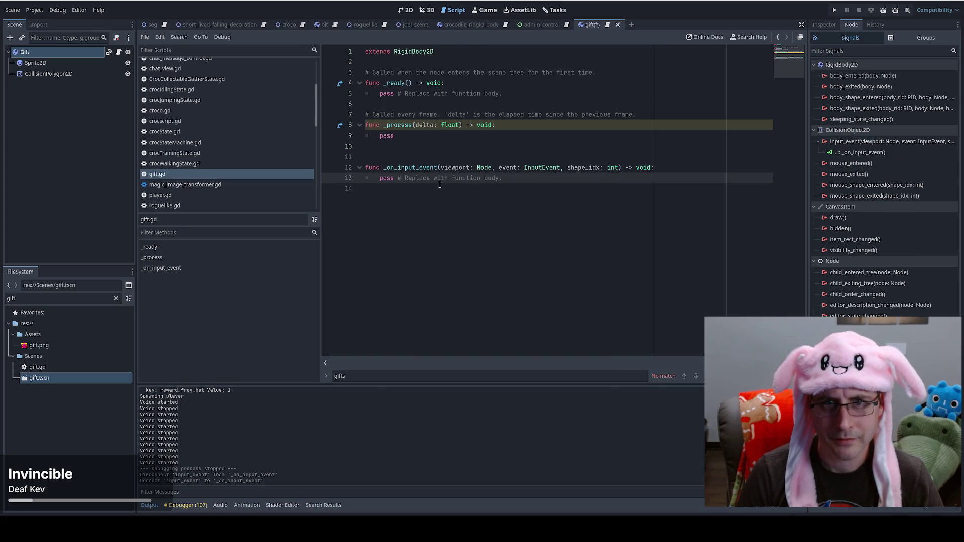
{"action": "mouse_move", "coordinate": [440, 167]}
{"action": "left_mouse_down"}
{"action": "mouse_move", "coordinate": [622, 173]}
{"action": "mouse_move", "coordinate": [613, 175]}
{"action": "left_mouse_up"}
{"action": "left_click", "coordinate": [613, 174]}
Disconnect the new handler, delete the generated _on_input_event function and save gift.gd
{"action": "right_click", "coordinate": [871, 153]}
{"action": "left_click", "coordinate": [897, 187]}
{"action": "left_click_drag", "start_coordinate": [366, 146], "coordinate": [525, 184]}
{"action": "key", "text": "Delete"}
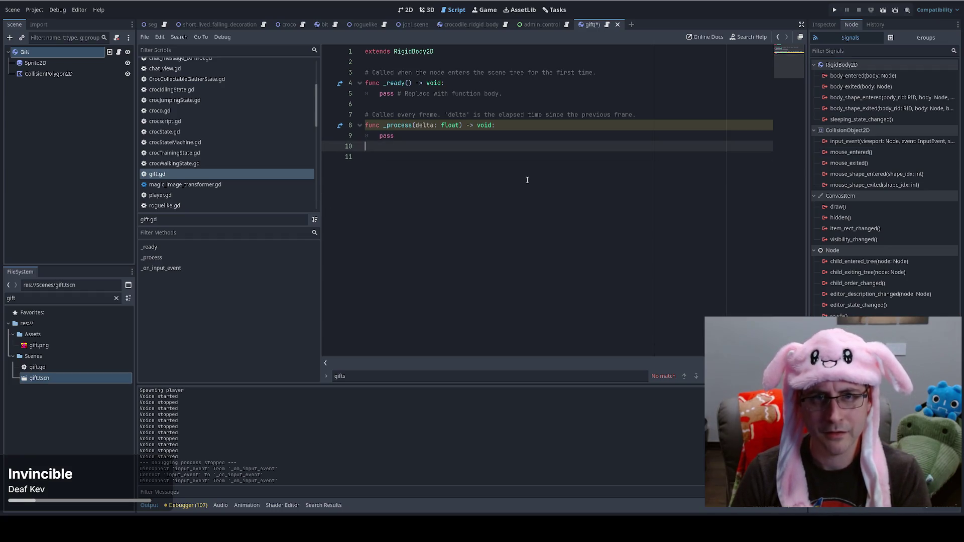
{"action": "key", "text": "ctrl+s"}
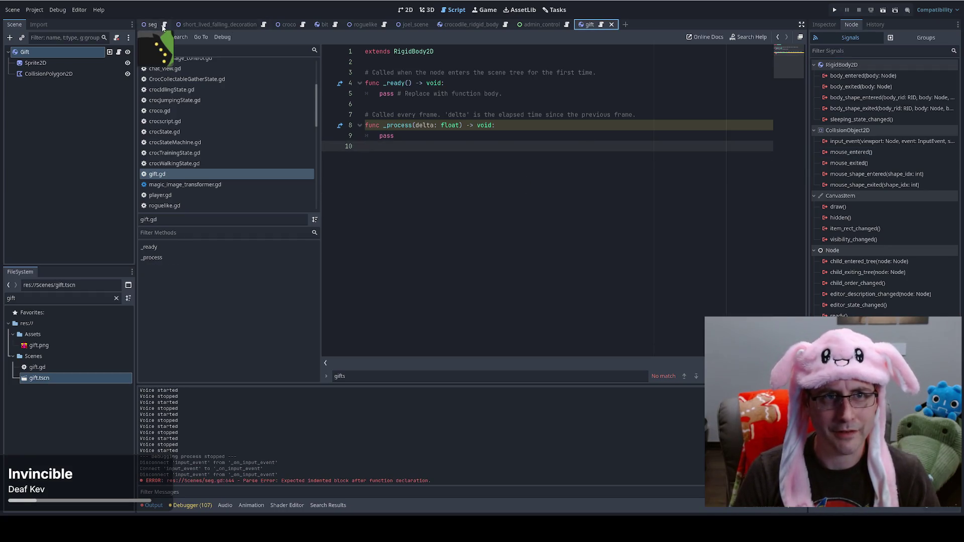
{"action": "left_click", "coordinate": [163, 28]}
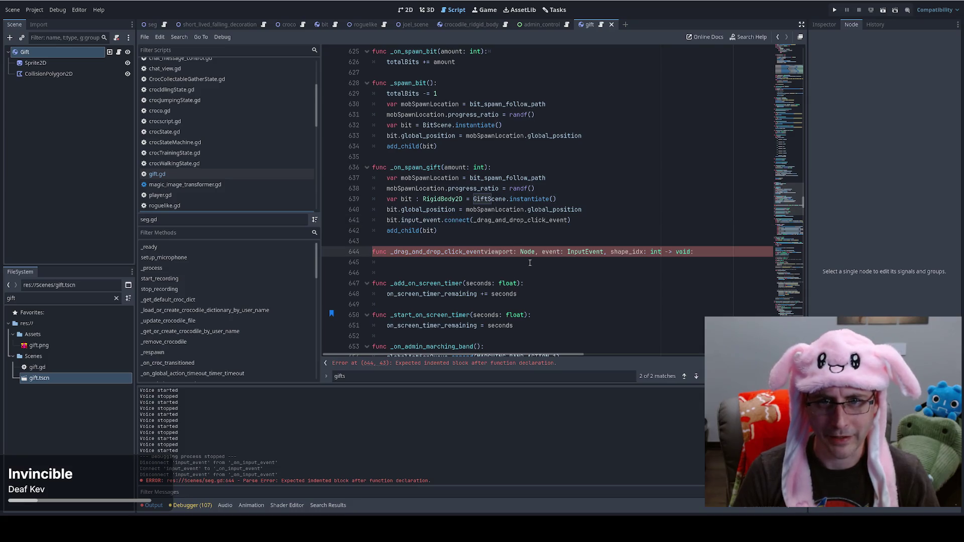
Restore the parentheses in line 644's _drag_and_drop_click_event declaration and paste the mouse-button block as its body
{"action": "double_click", "coordinate": [505, 253]}
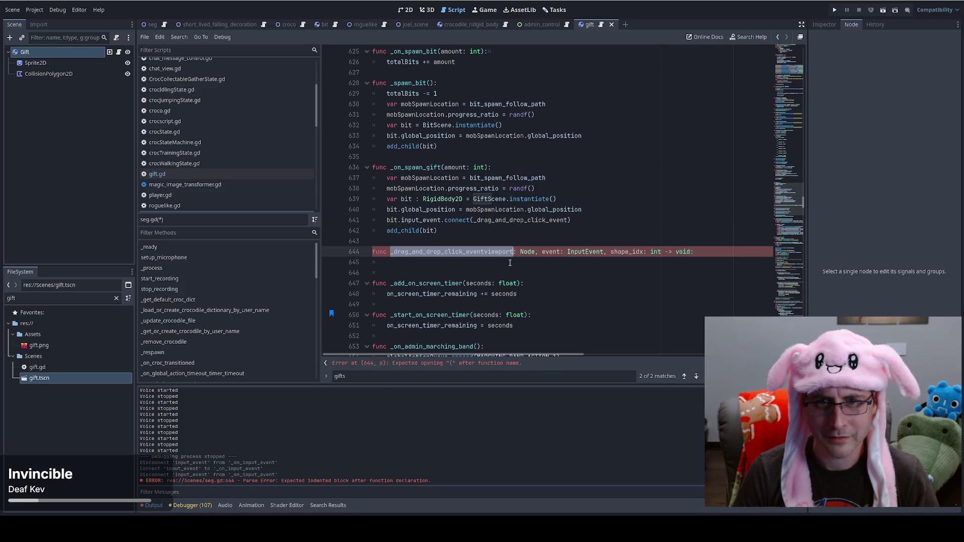
{"action": "key", "text": "ctrl+z"}
{"action": "key", "text": "ctrl+z"}
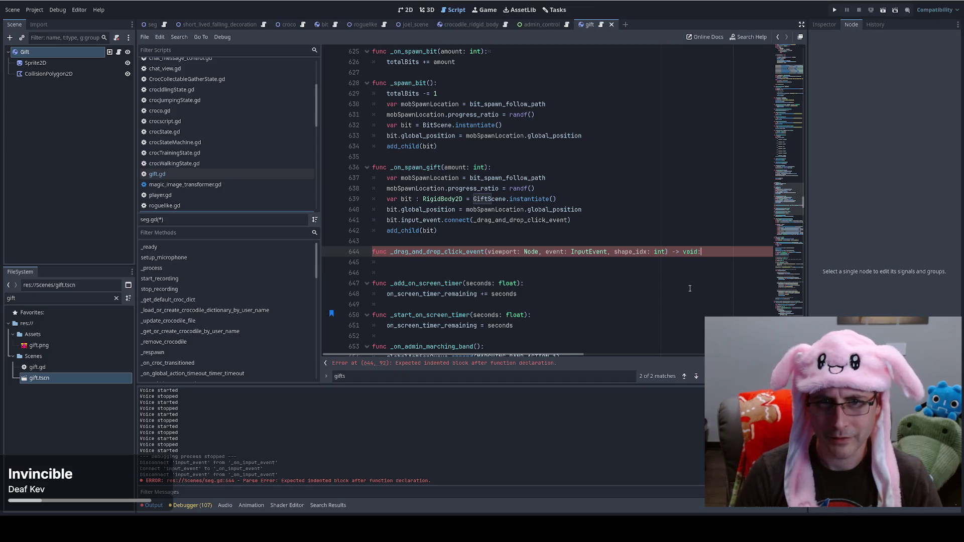
{"action": "key", "text": "Return"}
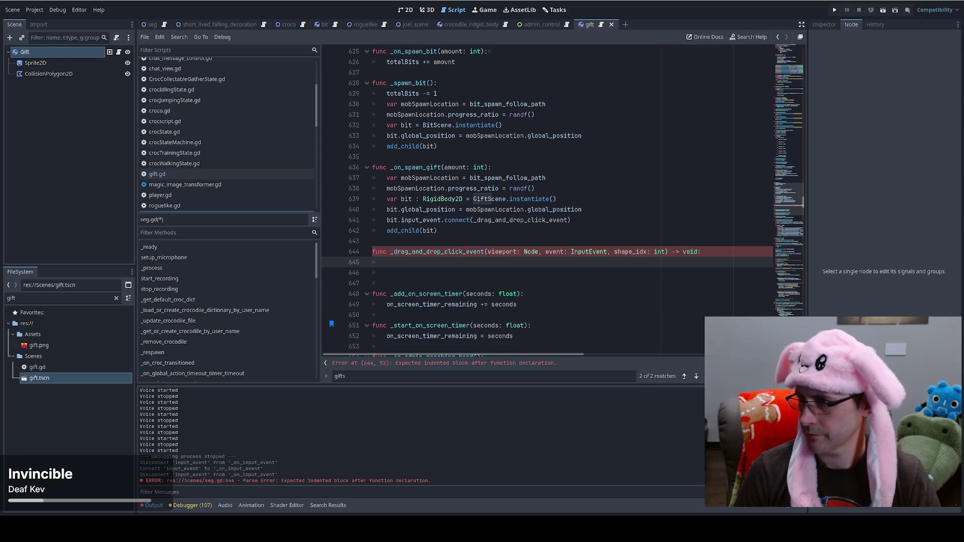
{"action": "key", "text": "ctrl+v"}
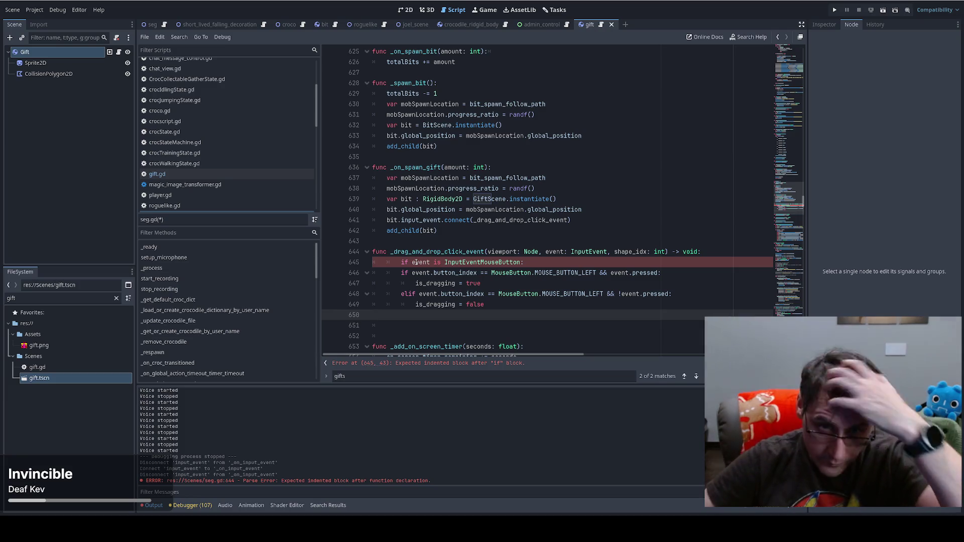
Indent the left-button check and delete the mouse-release branch lines from the pasted block
{"action": "mouse_move", "coordinate": [419, 262]}
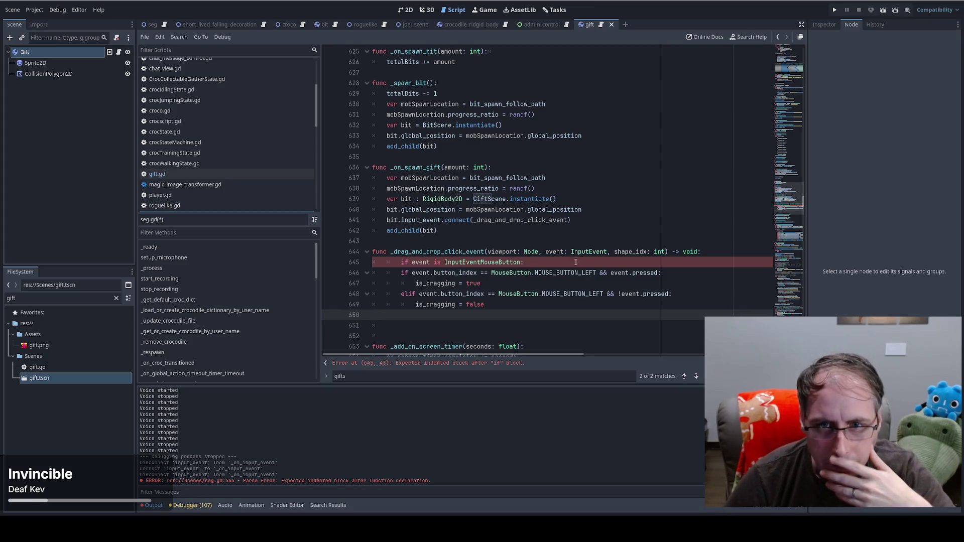
{"action": "scroll", "coordinate": [640, 280], "scroll_direction": "down", "scroll_amount": 1}
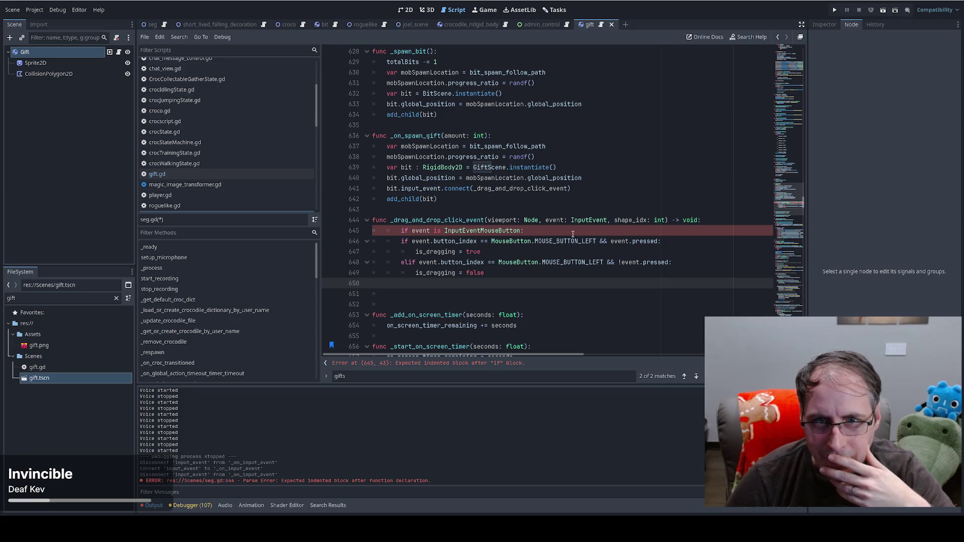
{"action": "mouse_move", "coordinate": [573, 234]}
{"action": "left_mouse_down"}
{"action": "mouse_move", "coordinate": [532, 275]}
{"action": "mouse_move", "coordinate": [510, 274]}
{"action": "left_mouse_up"}
{"action": "key", "text": "Tab"}
{"action": "key", "text": "BackSpace"}
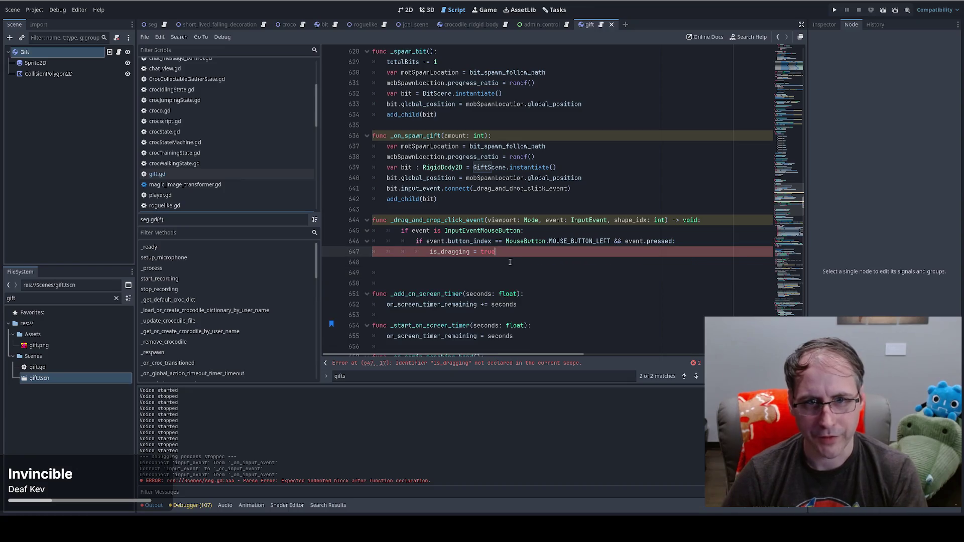
Replace is_dragging = true with drag_and_drop_node = viewport and add a breakpoint on line 647
{"action": "left_click_drag", "start_coordinate": [428, 252], "coordinate": [497, 252]}
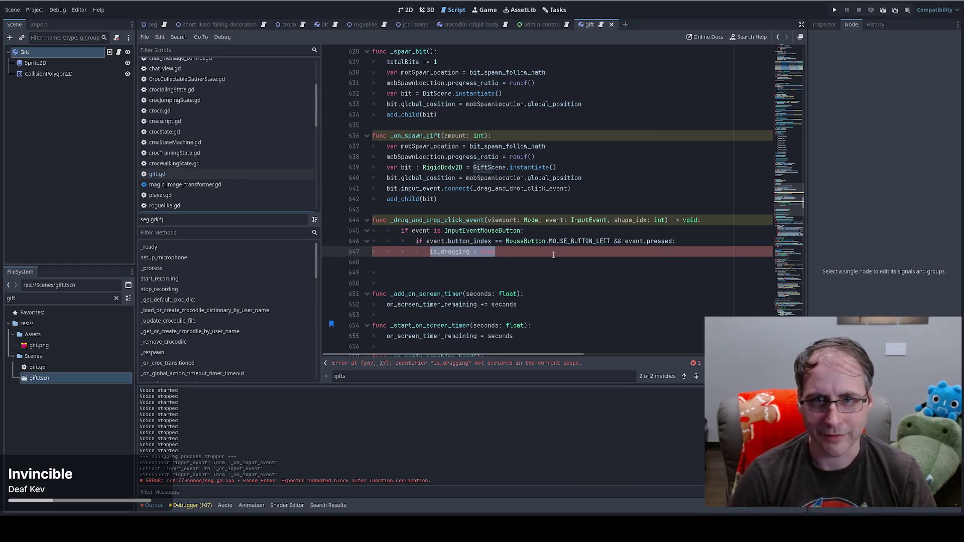
{"action": "key", "text": "BackSpace"}
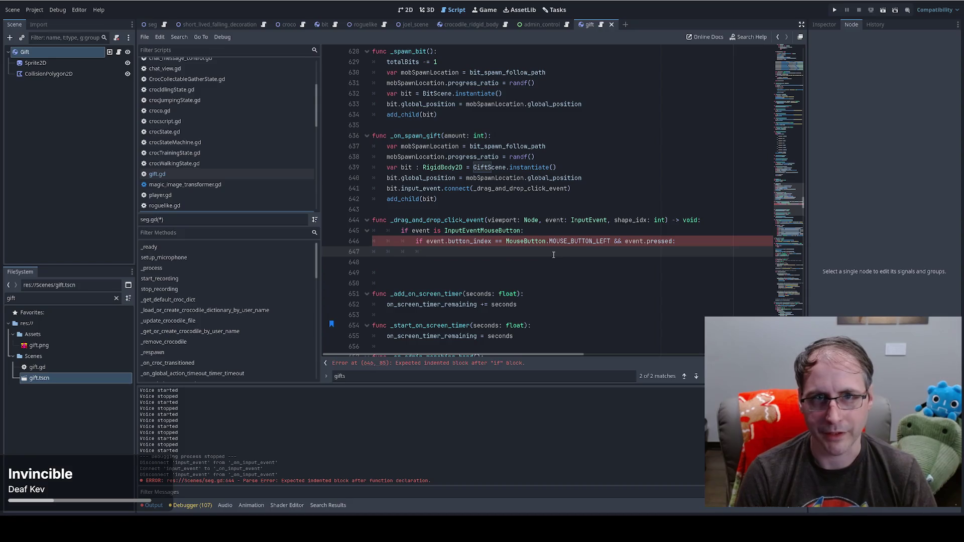
{"action": "type", "text": "drag"}
{"action": "key", "text": "Return"}
{"action": "type", "text": "= v"}
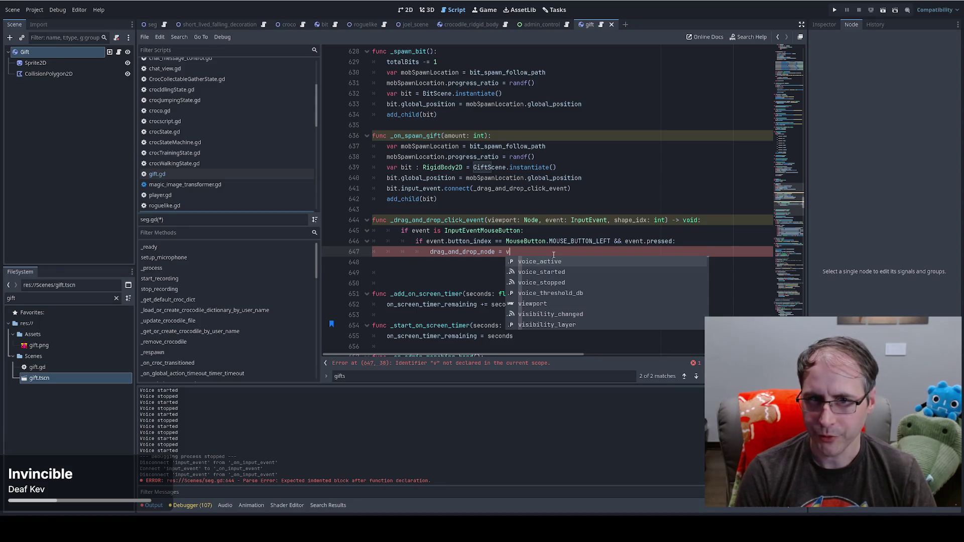
{"action": "type", "text": "iew"}
{"action": "key", "text": "Return"}
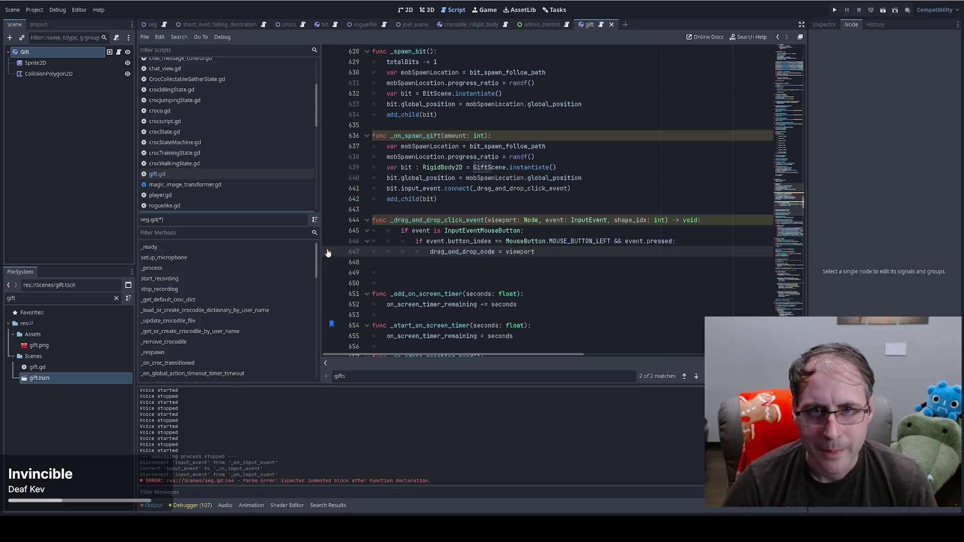
{"action": "left_click", "coordinate": [328, 252]}
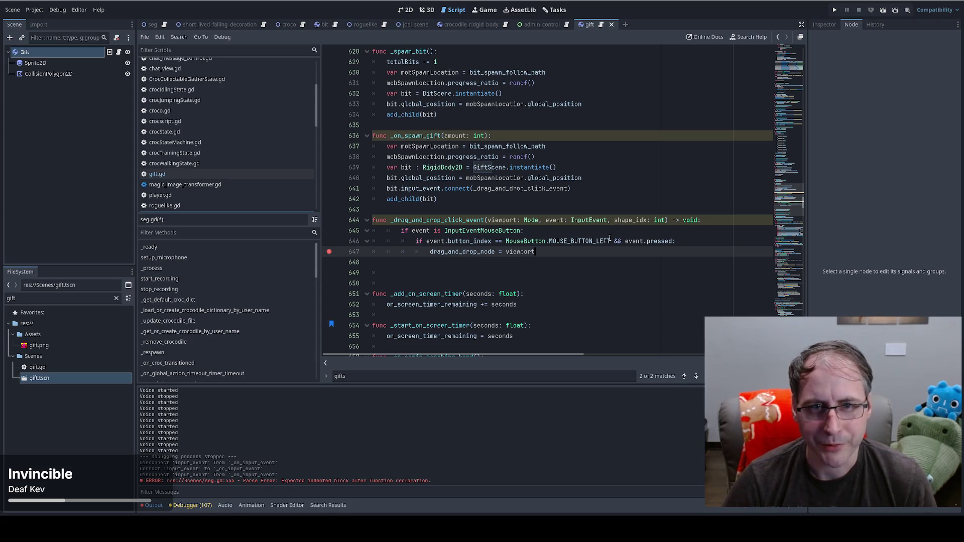
Run the Stream Engagement Game project in debug mode from the toolbar
{"action": "double_click", "coordinate": [454, 250]}
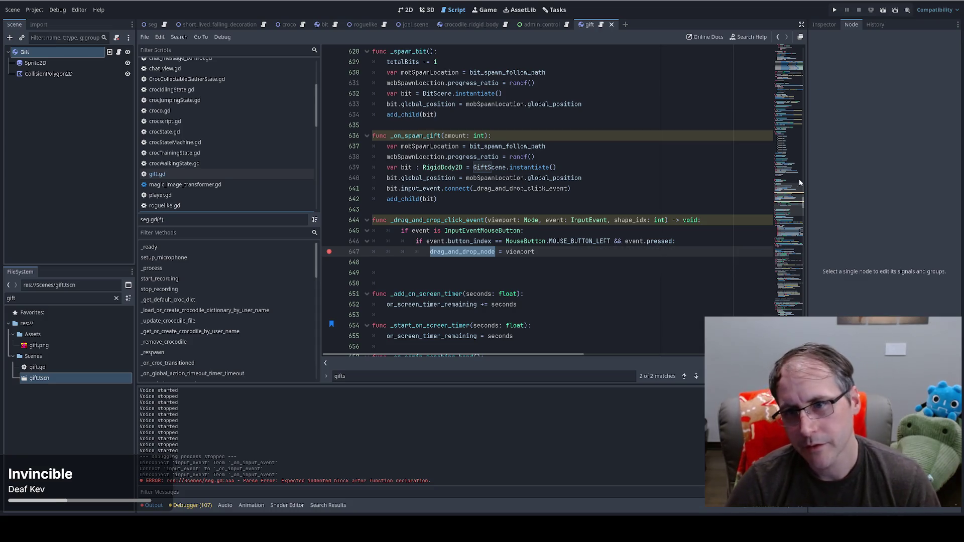
{"action": "left_click", "coordinate": [622, 241]}
{"action": "left_click", "coordinate": [835, 10]}
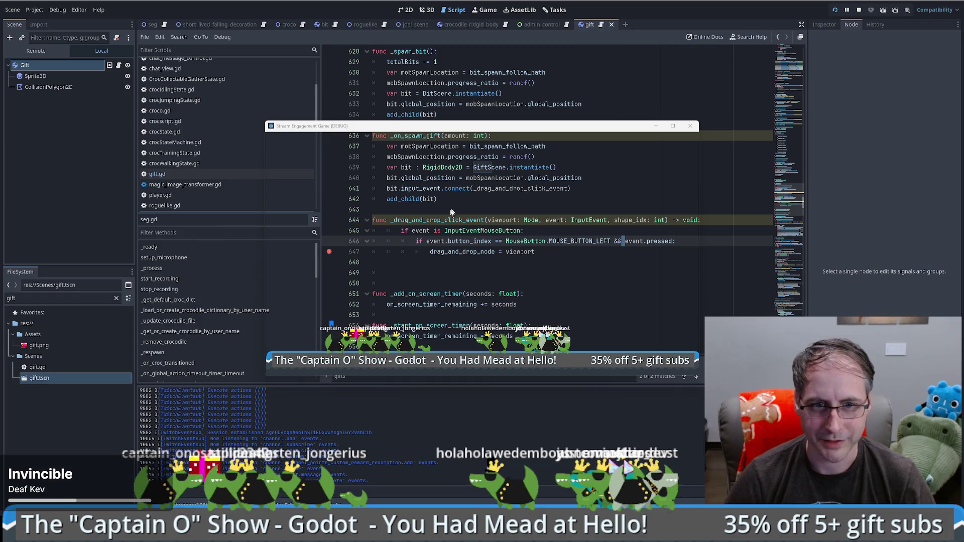
Click a gift to hit the line 647 breakpoint, then inspect the viewport and event locals
{"action": "left_click", "coordinate": [355, 336]}
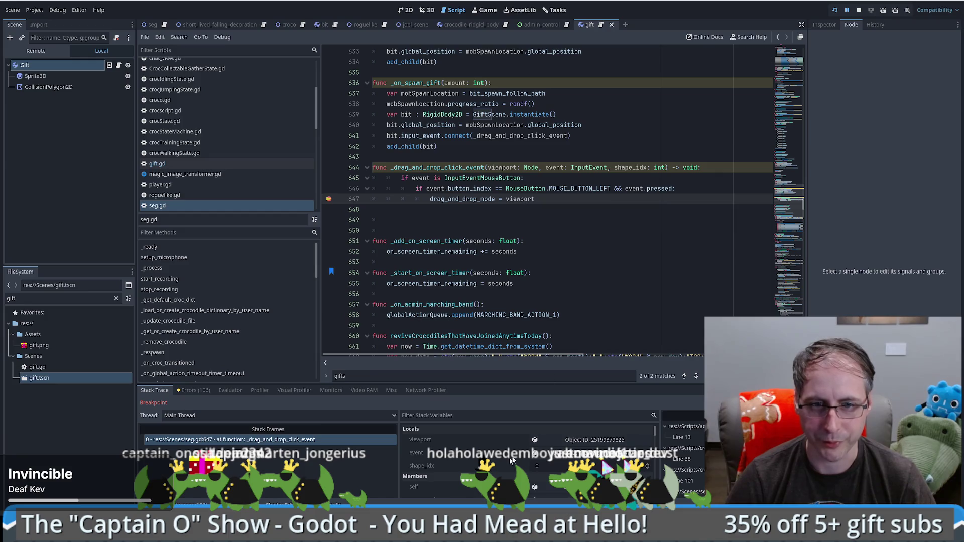
{"action": "left_click", "coordinate": [605, 440]}
{"action": "left_click", "coordinate": [834, 24]}
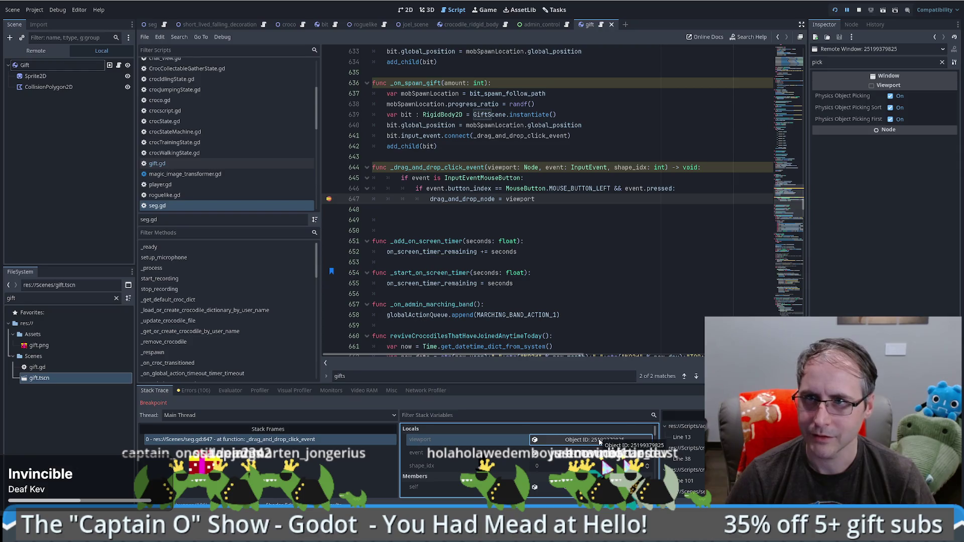
{"action": "left_click", "coordinate": [942, 61]}
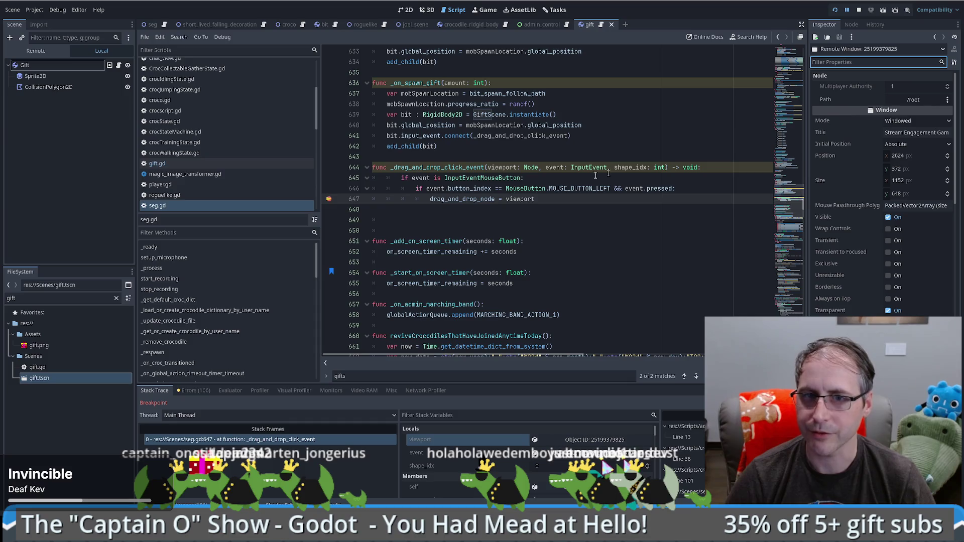
{"action": "left_click", "coordinate": [536, 453]}
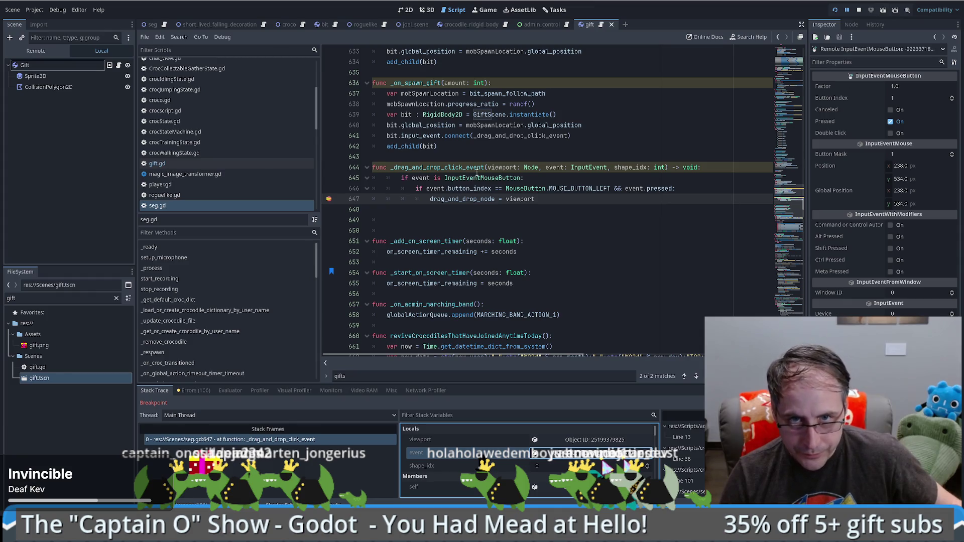
Select the handler's parameter list on line 644 and stop the debug session
{"action": "mouse_move", "coordinate": [485, 167]}
{"action": "left_mouse_down"}
{"action": "mouse_move", "coordinate": [695, 169]}
{"action": "mouse_move", "coordinate": [668, 171]}
{"action": "left_mouse_up"}
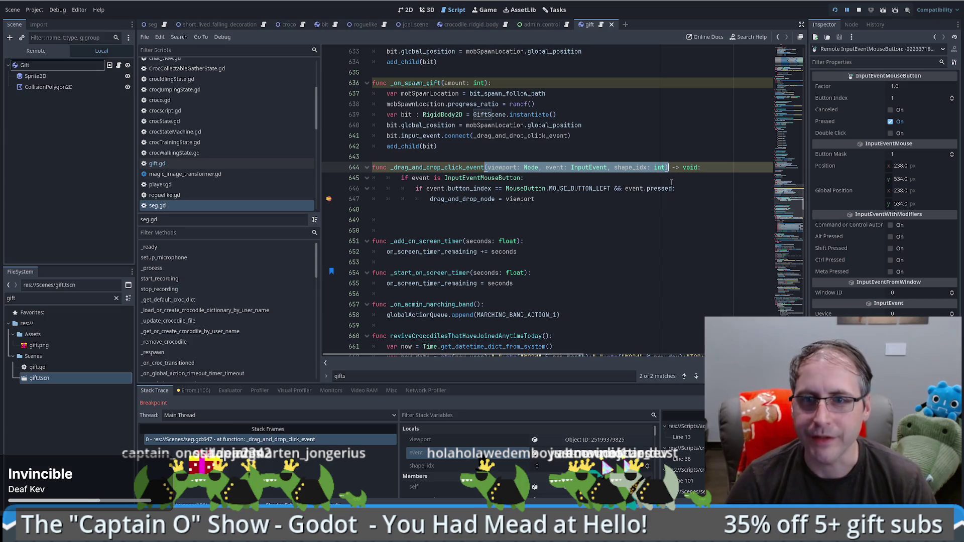
{"action": "key", "text": "Down"}
{"action": "left_click", "coordinate": [860, 10]}
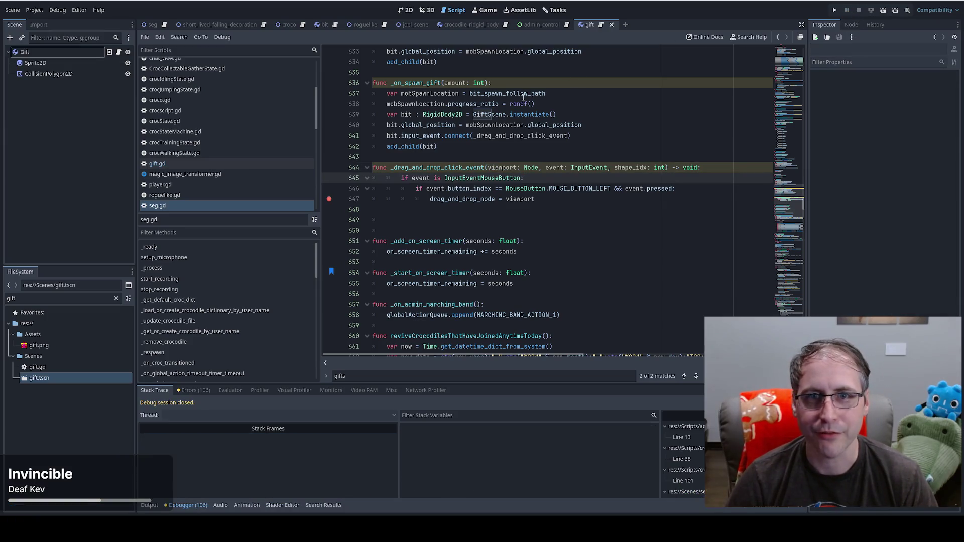
Replace the handler name in line 641's input_event.connect call with an inline func( lambda
{"action": "left_click", "coordinate": [546, 142]}
{"action": "double_click", "coordinate": [510, 136]}
{"action": "key", "text": "ctrl+c"}
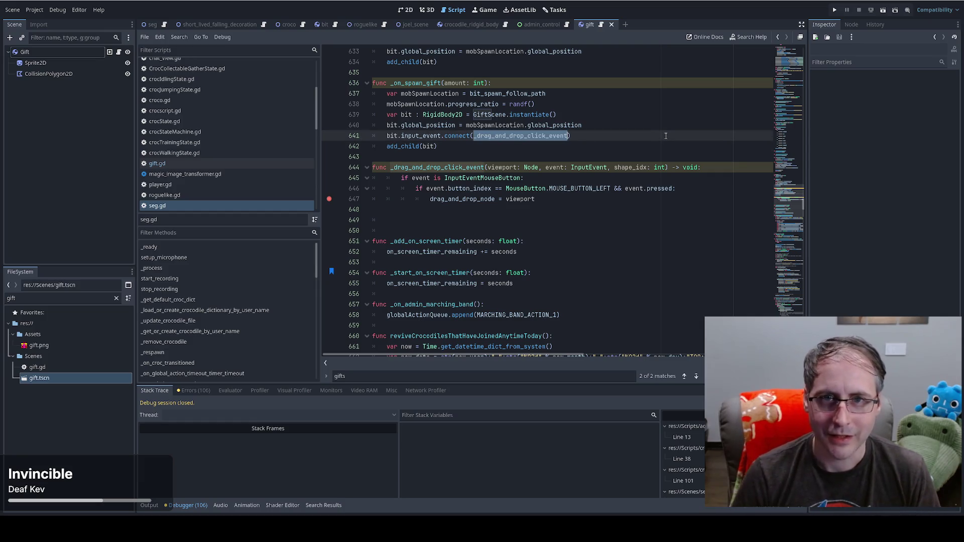
{"action": "key", "text": "BackSpace"}
{"action": "type", "text": "func"}
{"action": "key", "text": "Escape"}
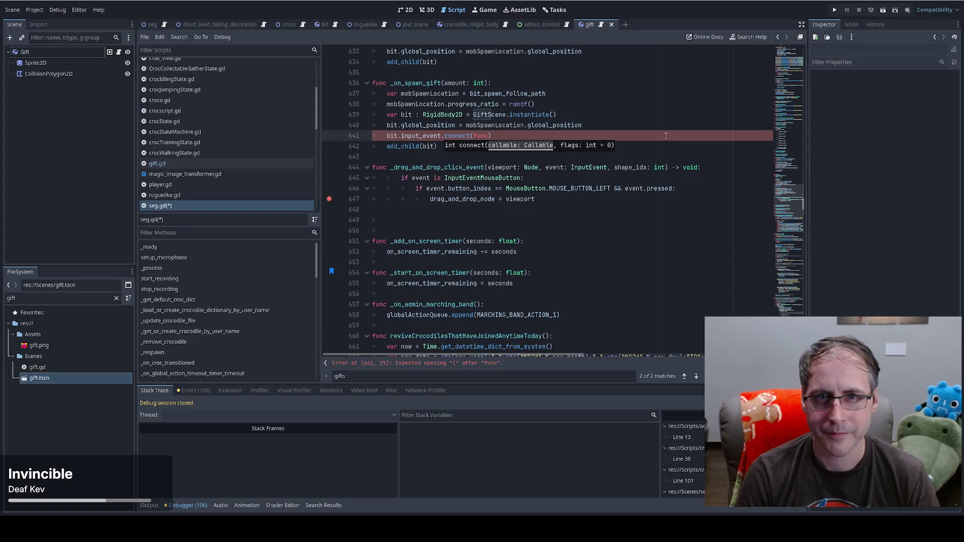
{"action": "type", "text": "("}
Search the script for func, then jump back to the handler at line 647
{"action": "key", "text": "ctrl+f"}
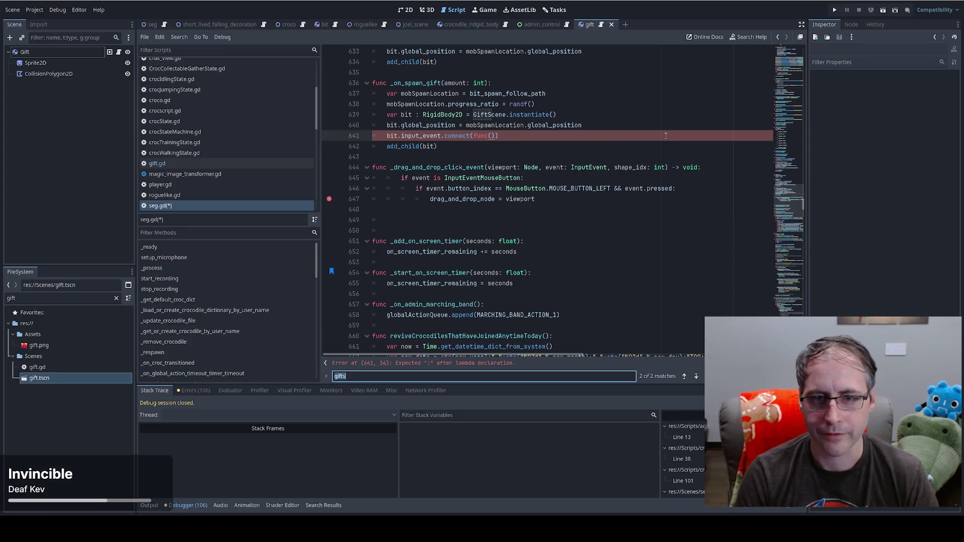
{"action": "type", "text": "func"}
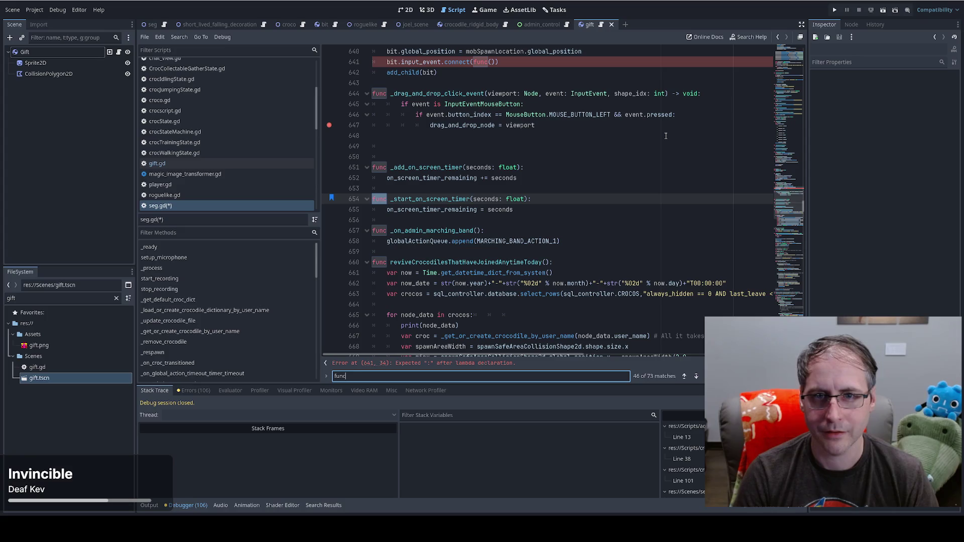
{"action": "mouse_move", "coordinate": [791, 203]}
{"action": "left_mouse_down"}
{"action": "mouse_move", "coordinate": [803, 83]}
{"action": "mouse_move", "coordinate": [791, 180]}
{"action": "left_mouse_up"}
{"action": "left_click", "coordinate": [634, 170]}
{"action": "key", "text": "ctrl+period"}
Paste 'viewport: Node, event: InputEvent, shape_idx: int' from line 644 into the lambda's parentheses
{"action": "left_click", "coordinate": [489, 188]}
{"action": "key", "text": "ctrl+v"}
{"action": "key", "text": "ctrl+z"}
{"action": "left_click_drag", "start_coordinate": [487, 221], "coordinate": [666, 222]}
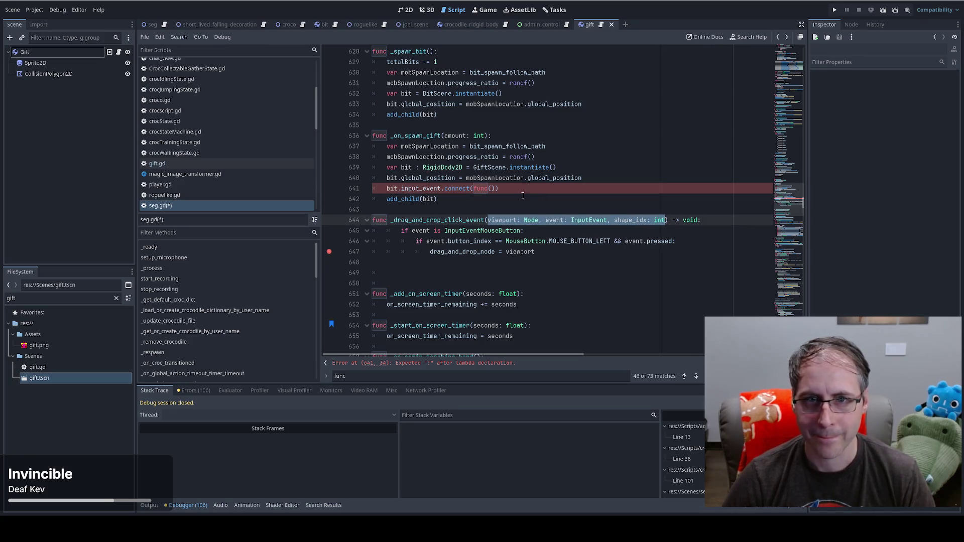
{"action": "key", "text": "ctrl+c"}
{"action": "left_click", "coordinate": [490, 189]}
{"action": "key", "text": "ctrl+v"}
{"action": "key", "text": "Right"}
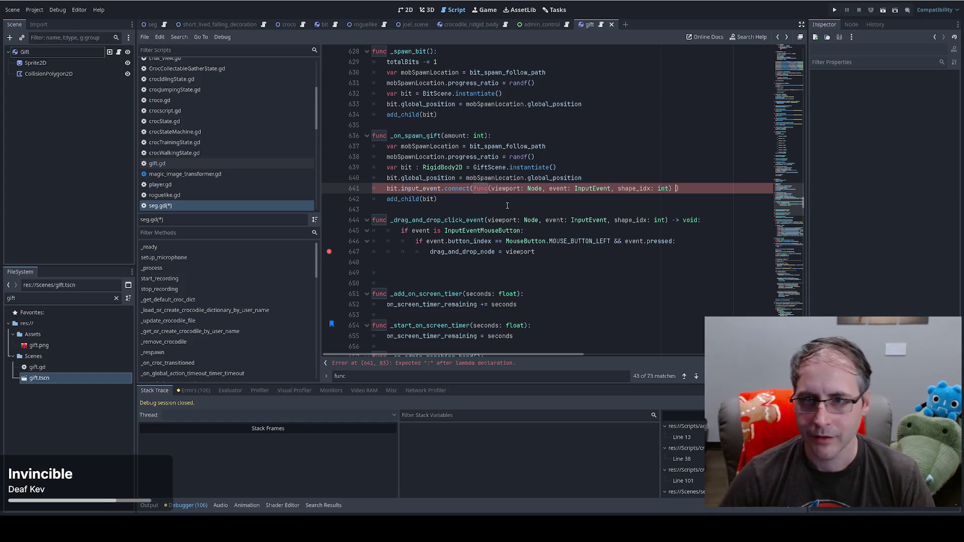
Add a colon and paste _drag_and_drop_click_event as the lambda's body
{"action": "type", "text": ":"}
{"action": "double_click", "coordinate": [447, 222]}
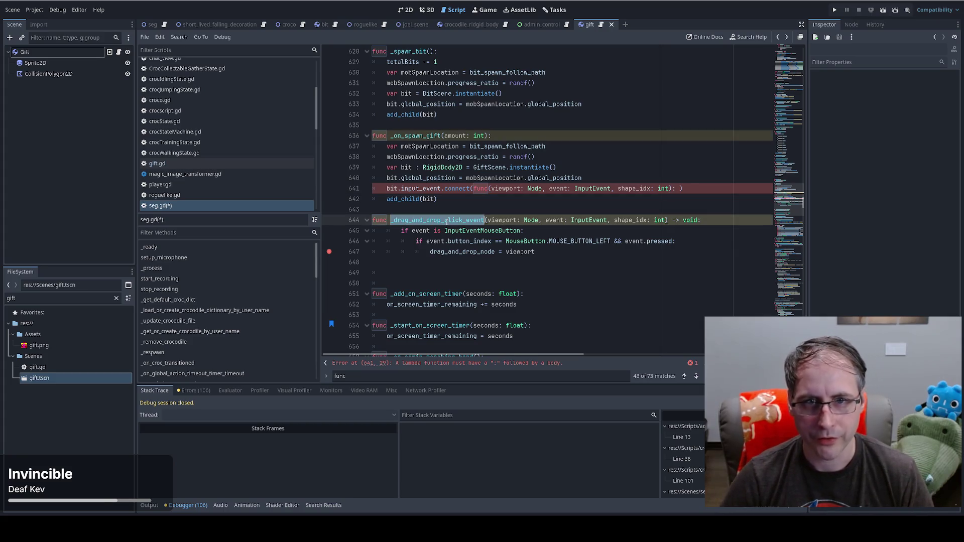
{"action": "left_click", "coordinate": [676, 189]}
{"action": "key", "text": "ctrl+v"}
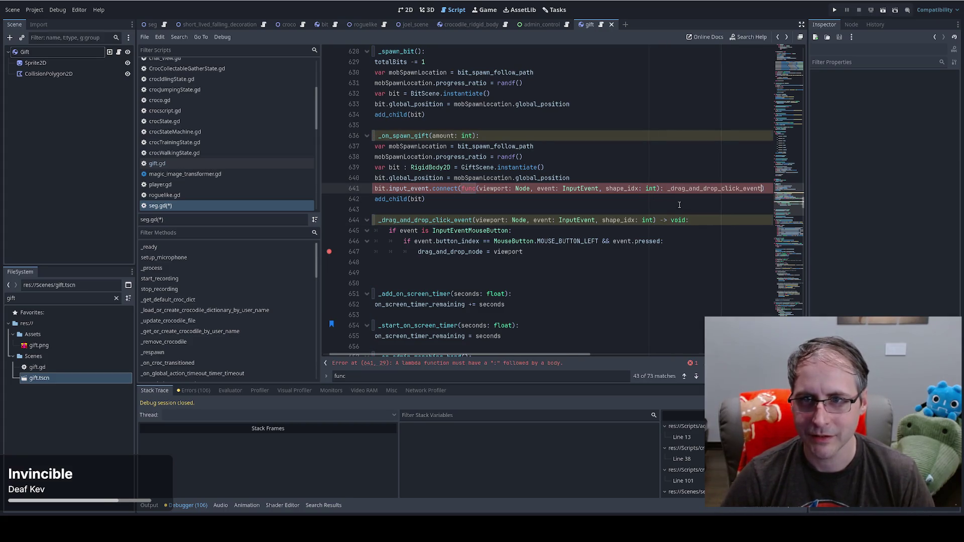
Prepend 'target: Node2D,' to the handler's parameter list
{"action": "left_click", "coordinate": [476, 221]}
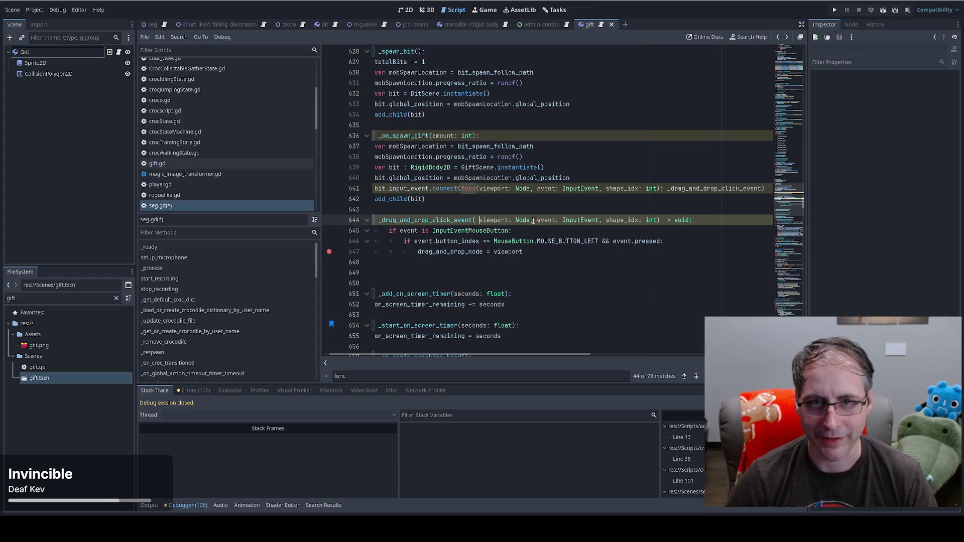
{"action": "type", "text": "self"}
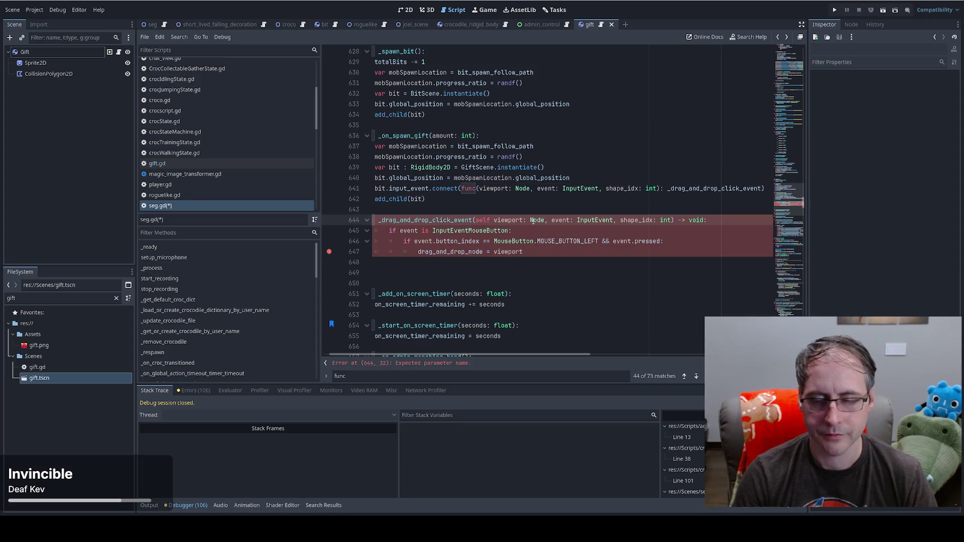
{"action": "key", "text": "BackSpace"}
{"action": "key", "text": "BackSpace"}
{"action": "key", "text": "BackSpace"}
{"action": "type", "text": "node"}
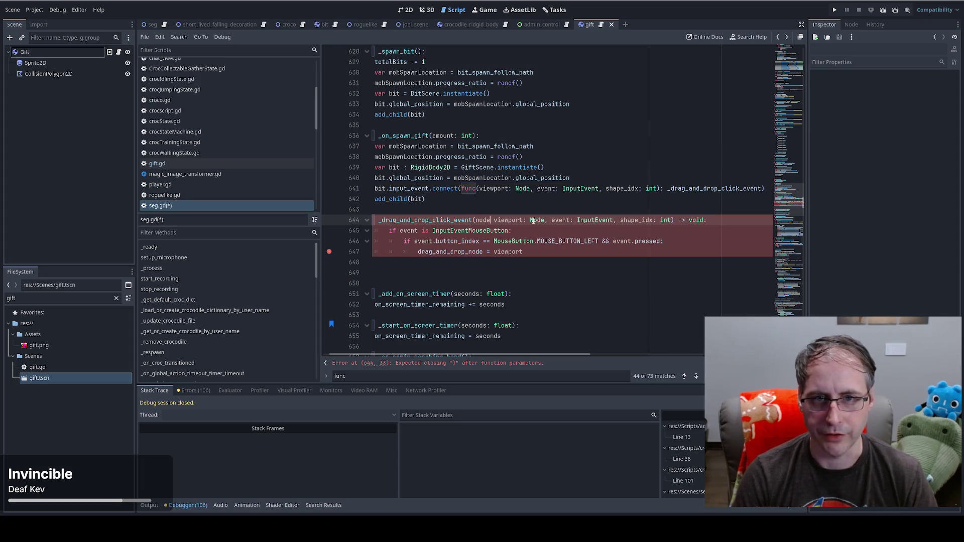
{"action": "key", "text": "BackSpace"}
{"action": "key", "text": "BackSpace"}
{"action": "key", "text": "BackSpace"}
{"action": "type", "text": "target"}
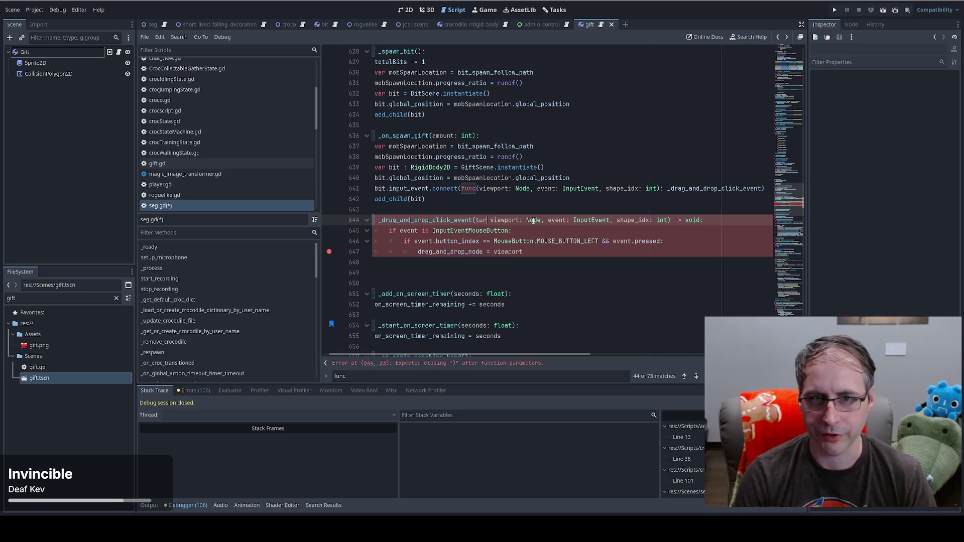
{"action": "type", "text": ": Node2D"}
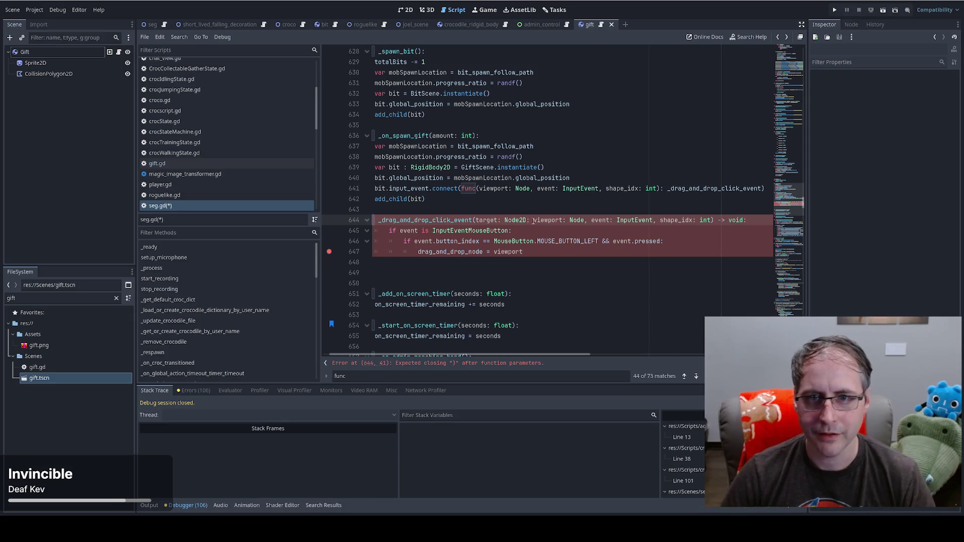
{"action": "type", "text": ","}
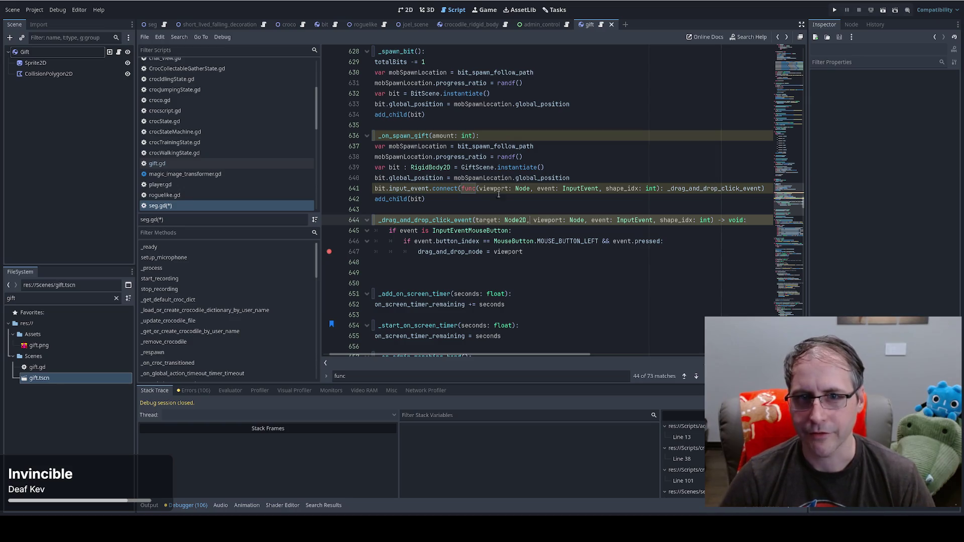
Give the lambda's handler call the arguments (bit, viewport, event, shape_idx)
{"action": "left_click", "coordinate": [757, 189]}
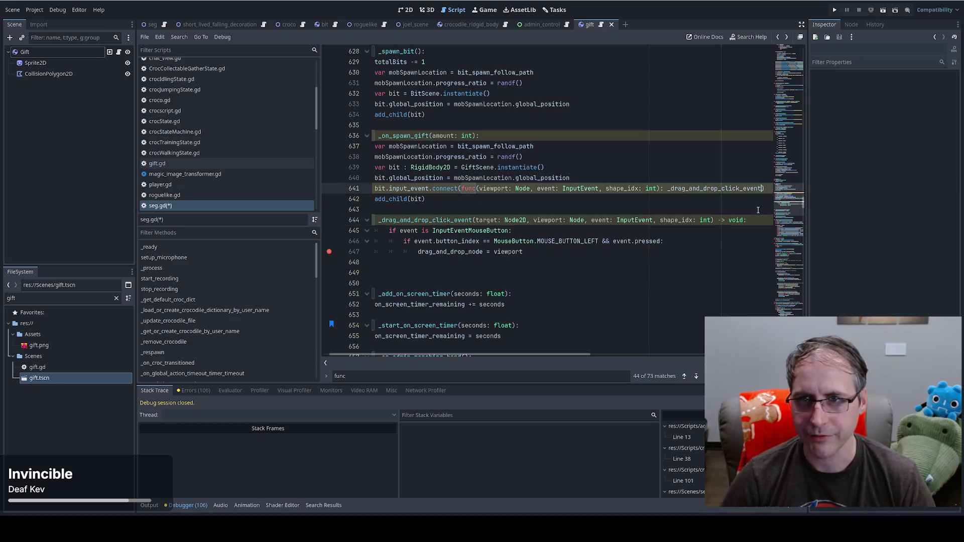
{"action": "type", "text": "(bit, "}
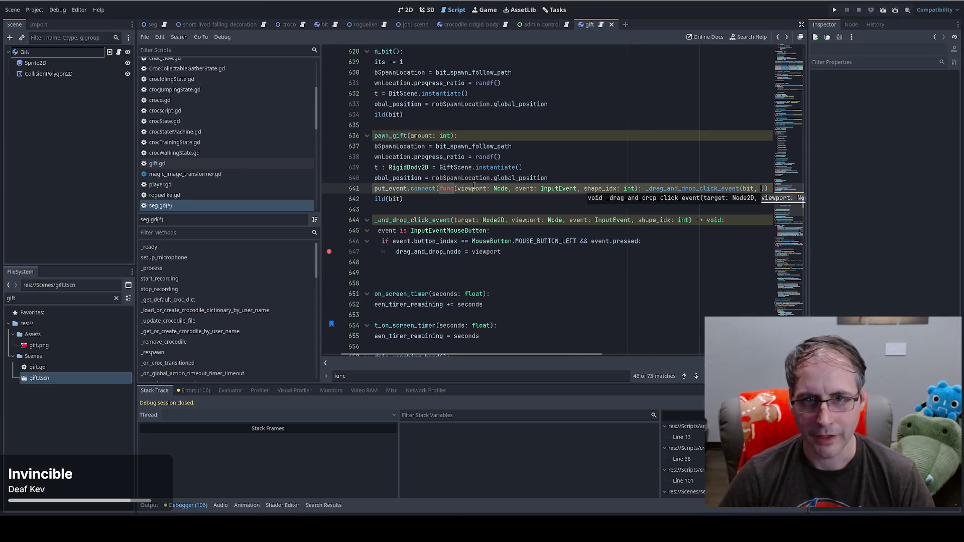
{"action": "type", "text": "viewport, event, shape_indx"}
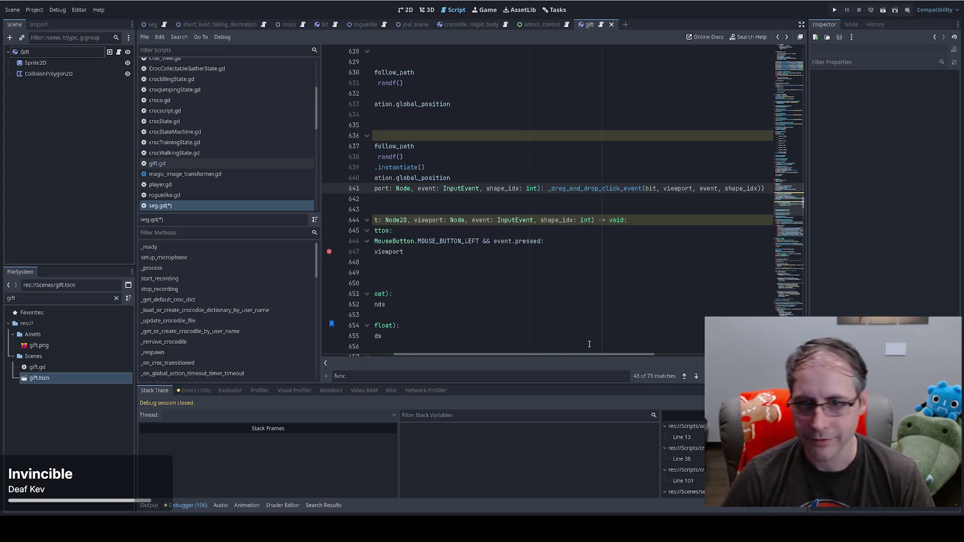
{"action": "left_click_drag", "start_coordinate": [588, 357], "coordinate": [522, 356]}
{"action": "double_click", "coordinate": [499, 220]}
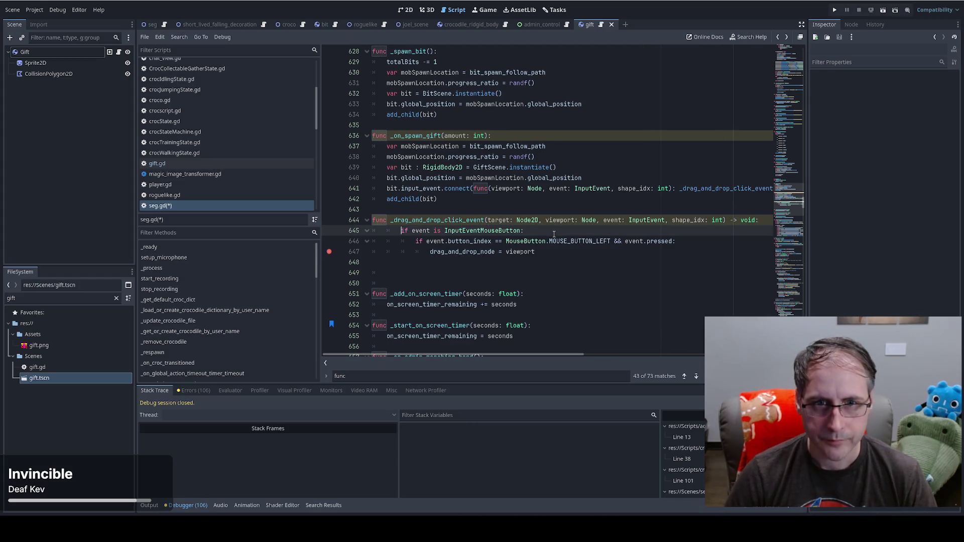
Append '&& is_instance_valid(target)' to the condition on line 645
{"action": "key", "text": "Return"}
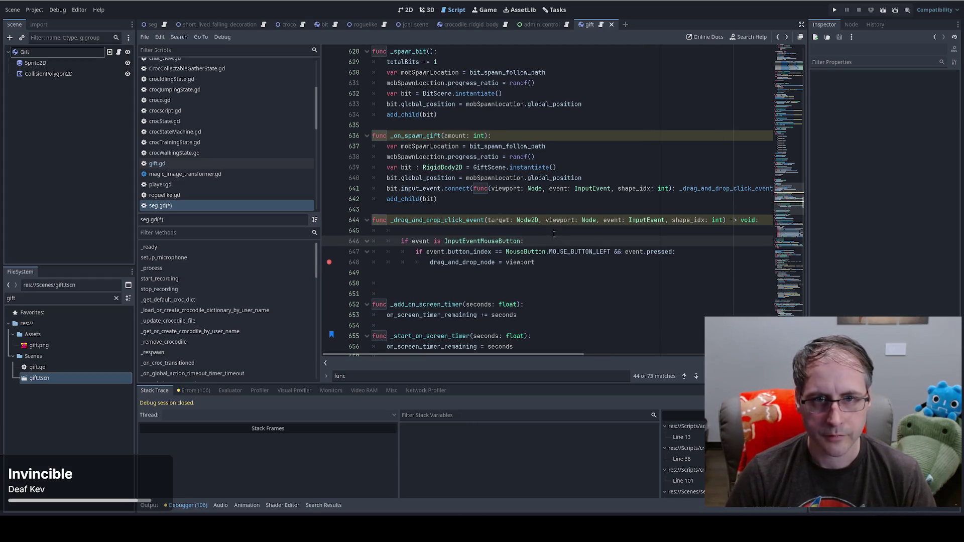
{"action": "key", "text": "ctrl+z"}
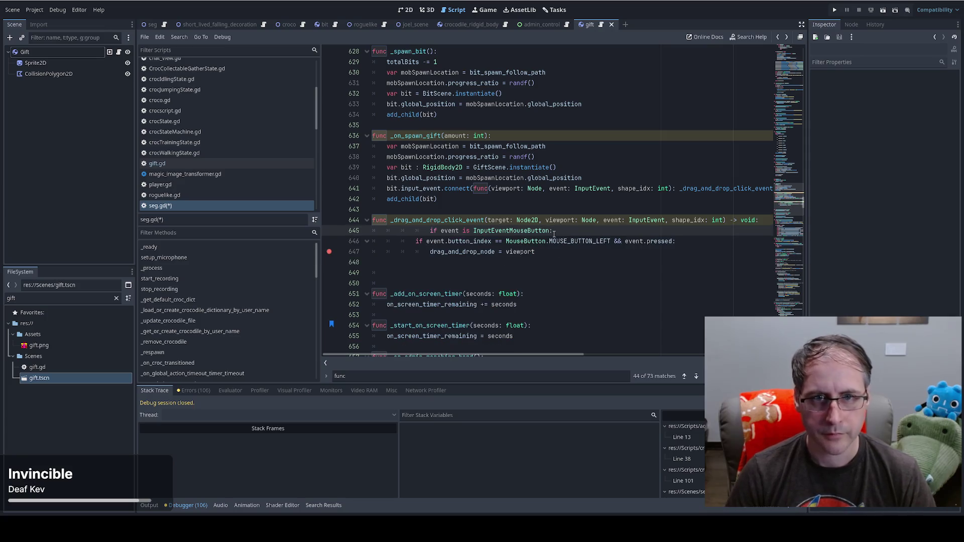
{"action": "key", "text": "Left"}
{"action": "type", "text": "&& targe"}
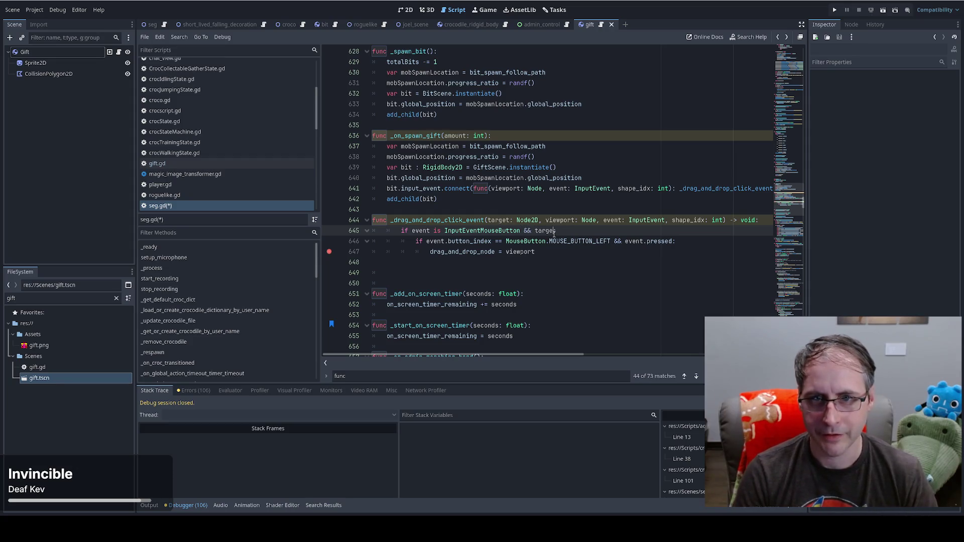
{"action": "key", "text": "BackSpace"}
{"action": "key", "text": "BackSpace"}
{"action": "key", "text": "BackSpace"}
{"action": "key", "text": "BackSpace"}
{"action": "key", "text": "BackSpace"}
{"action": "type", "text": "valid"}
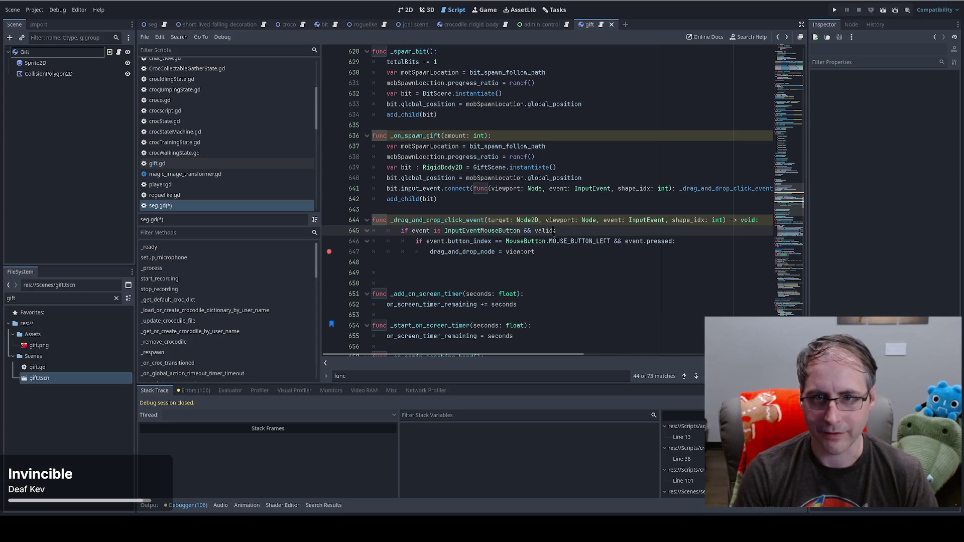
{"action": "key", "text": "Return"}
{"action": "type", "text": "target):"}
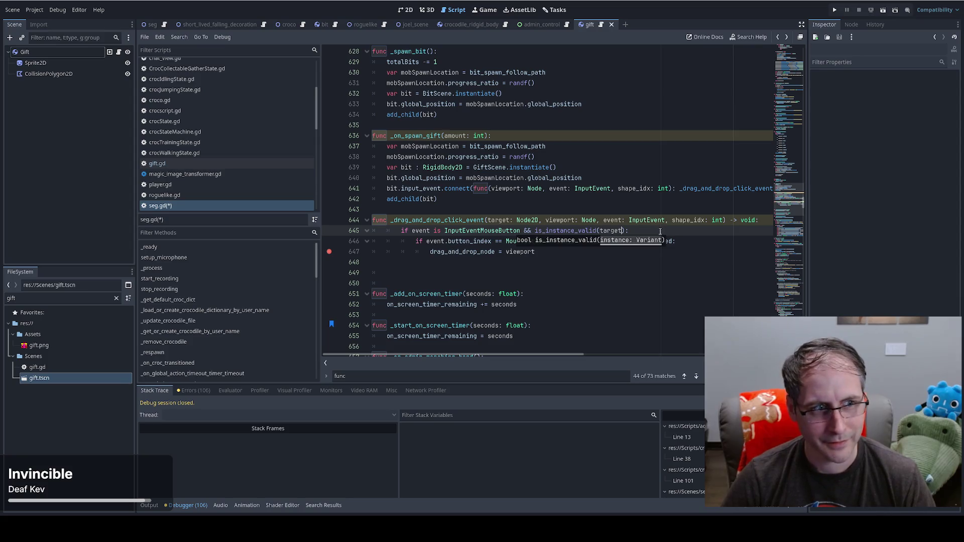
{"action": "left_click", "coordinate": [660, 232]}
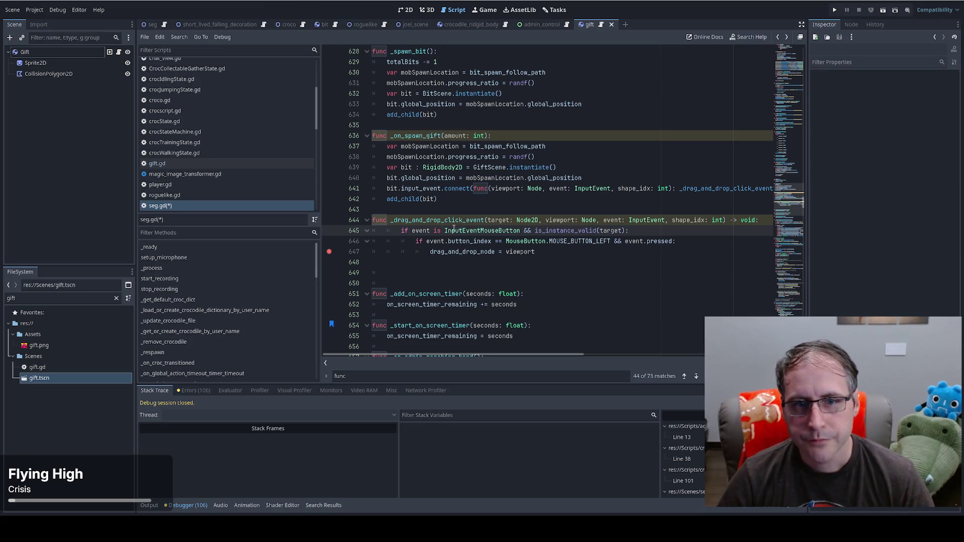
Change line 647 to drag_and_drop_node = target instead of viewport
{"action": "double_click", "coordinate": [501, 220]}
{"action": "key", "text": "ctrl+c"}
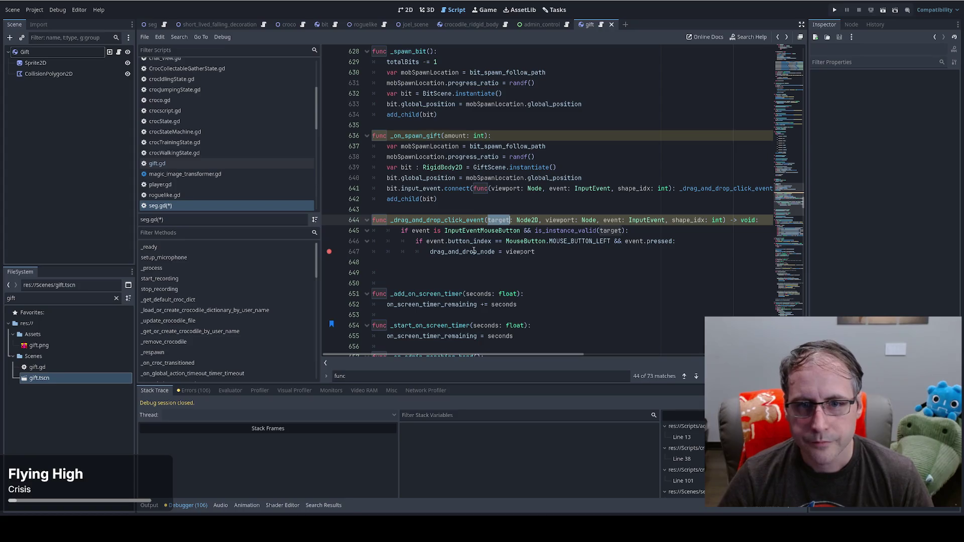
{"action": "double_click", "coordinate": [474, 251]}
{"action": "key", "text": "ctrl+v"}
{"action": "left_click", "coordinate": [547, 252]}
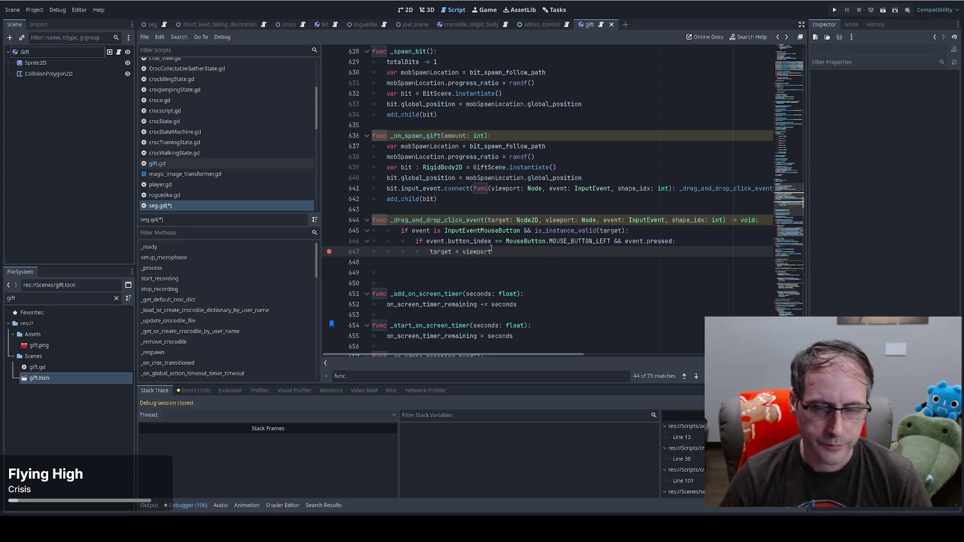
{"action": "key", "text": "ctrl+z"}
{"action": "double_click", "coordinate": [525, 252]}
{"action": "key", "text": "ctrl+v"}
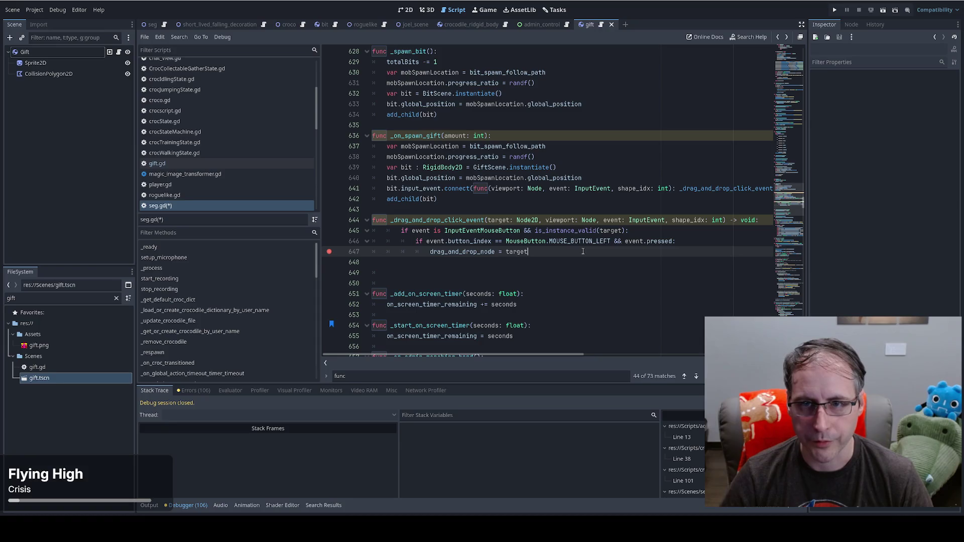
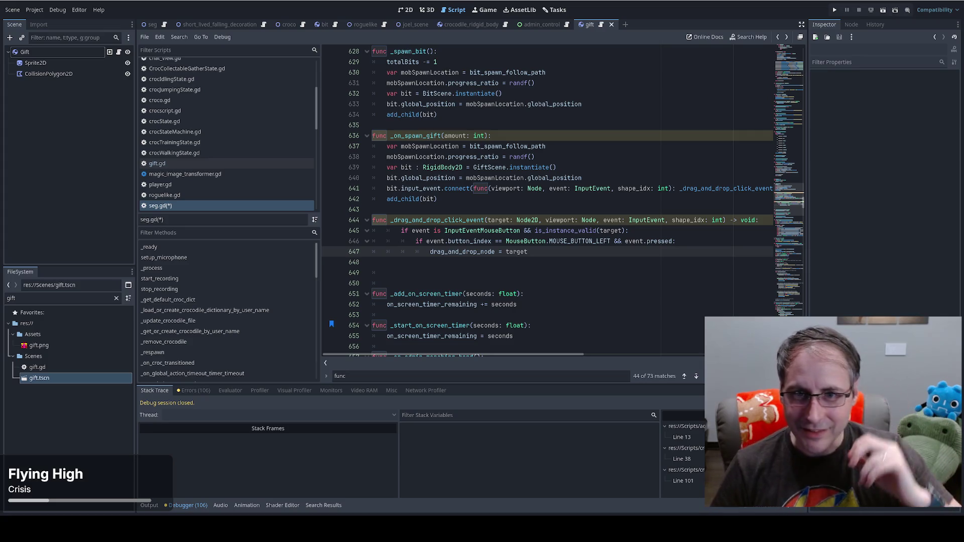
Run the game with F5 and set a breakpoint on line 647 of seg.gd
{"action": "key", "text": "F5"}
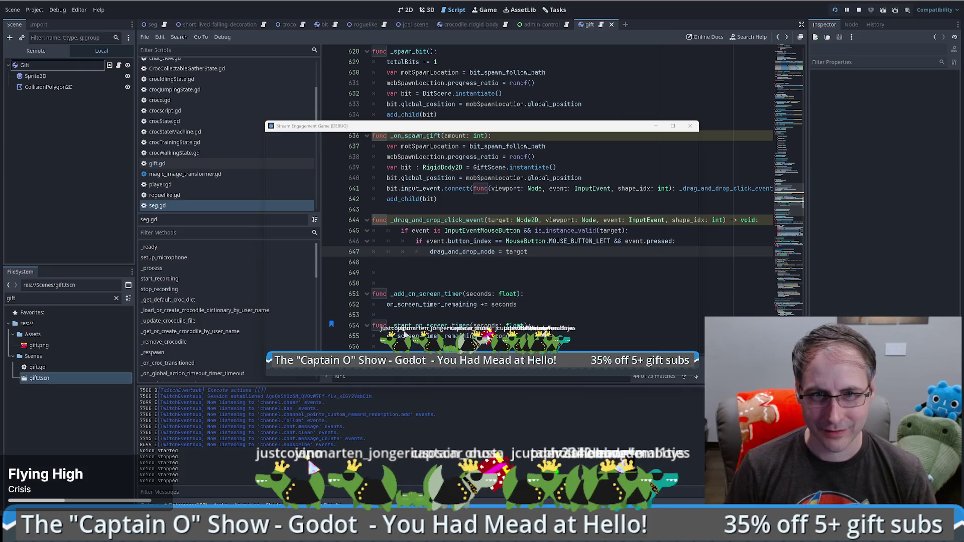
{"action": "key", "text": "alt+Tab"}
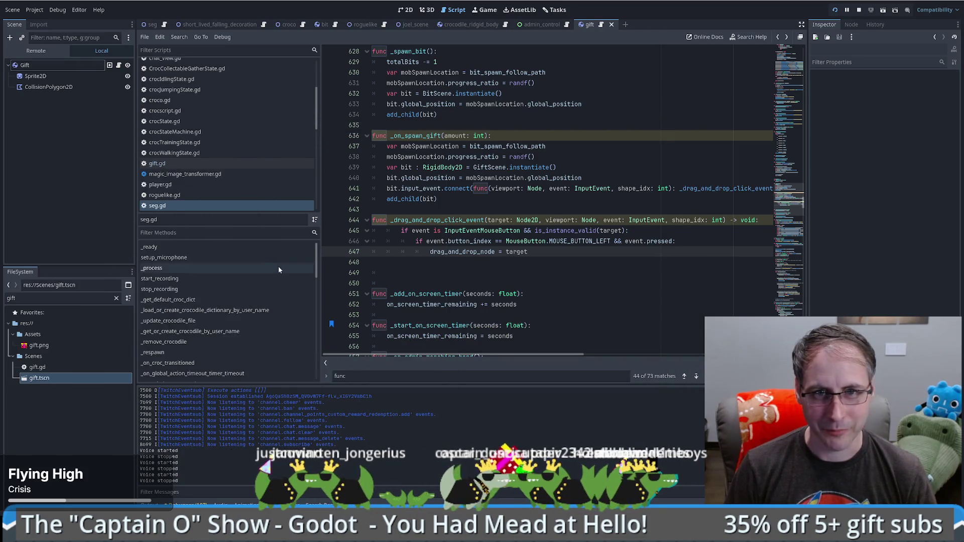
{"action": "left_click", "coordinate": [329, 252]}
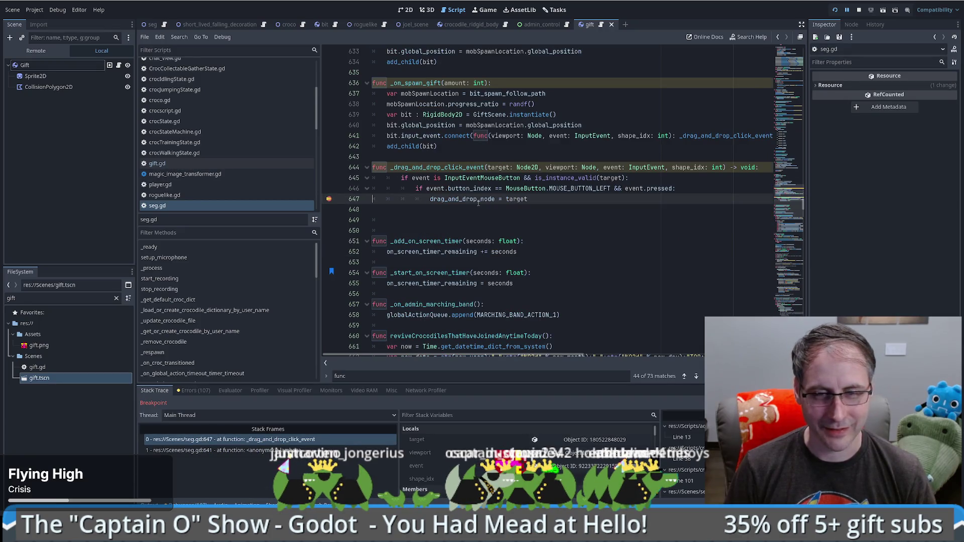
Inspect the clicked gift's target in the Locals panel, then end the debug session
{"action": "mouse_move", "coordinate": [525, 195]}
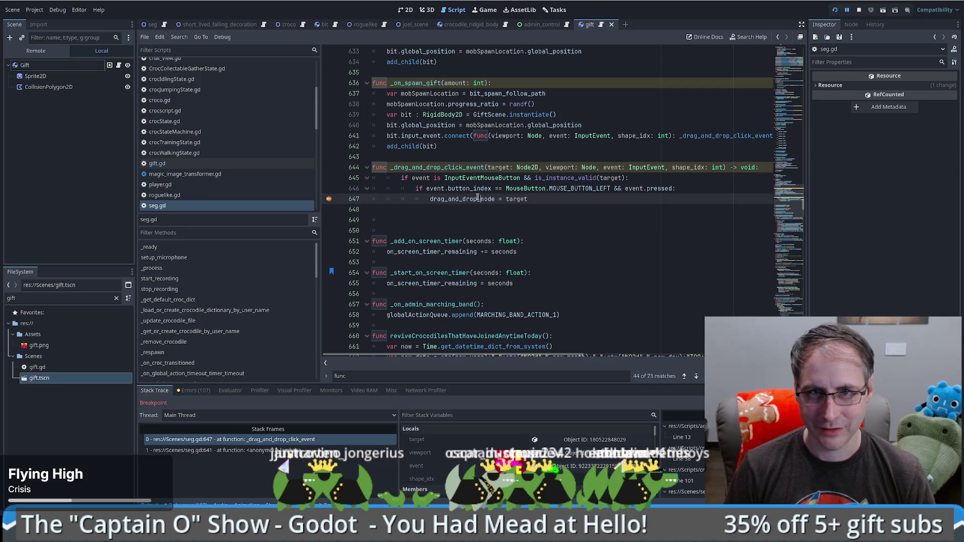
{"action": "left_click", "coordinate": [606, 444]}
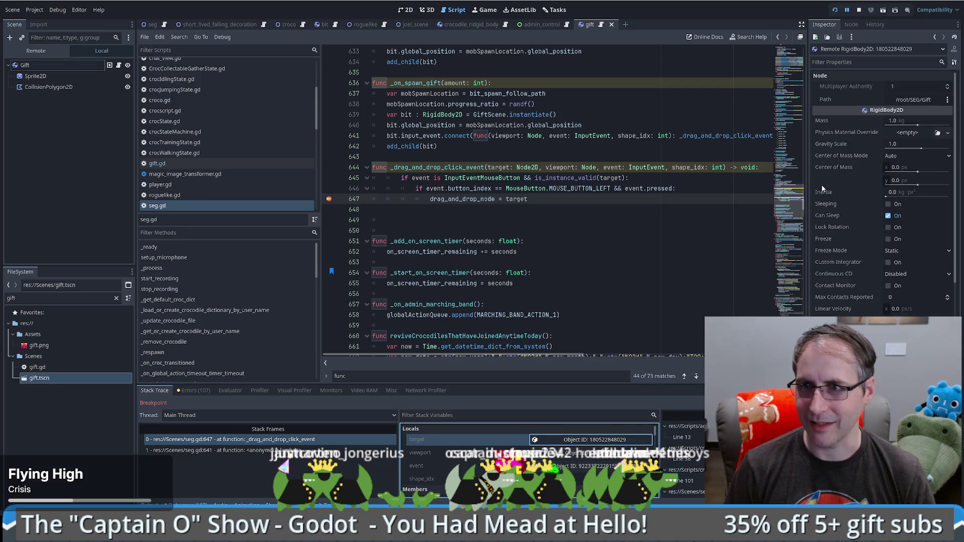
{"action": "left_click", "coordinate": [859, 10]}
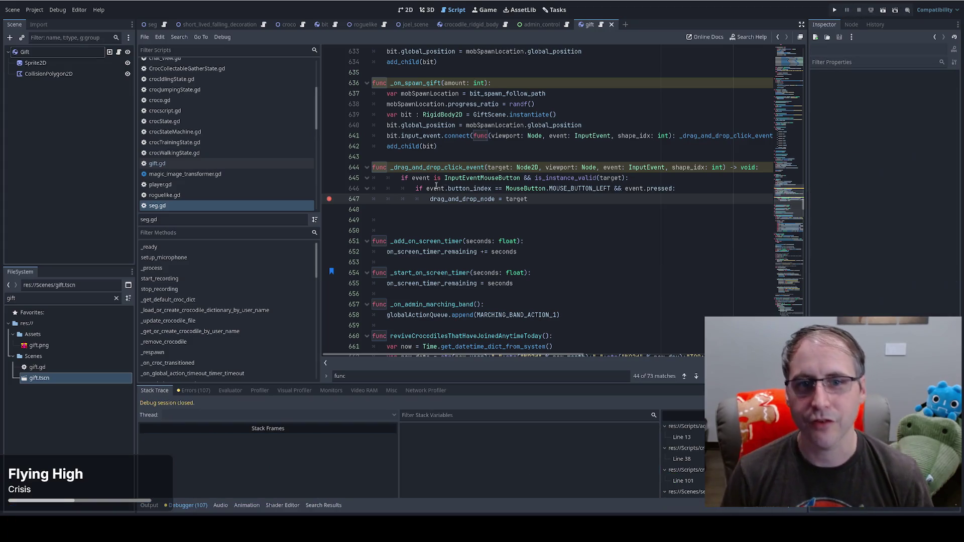
On line 645, add a drag_and_drop_node != null condition after target
{"action": "double_click", "coordinate": [458, 199]}
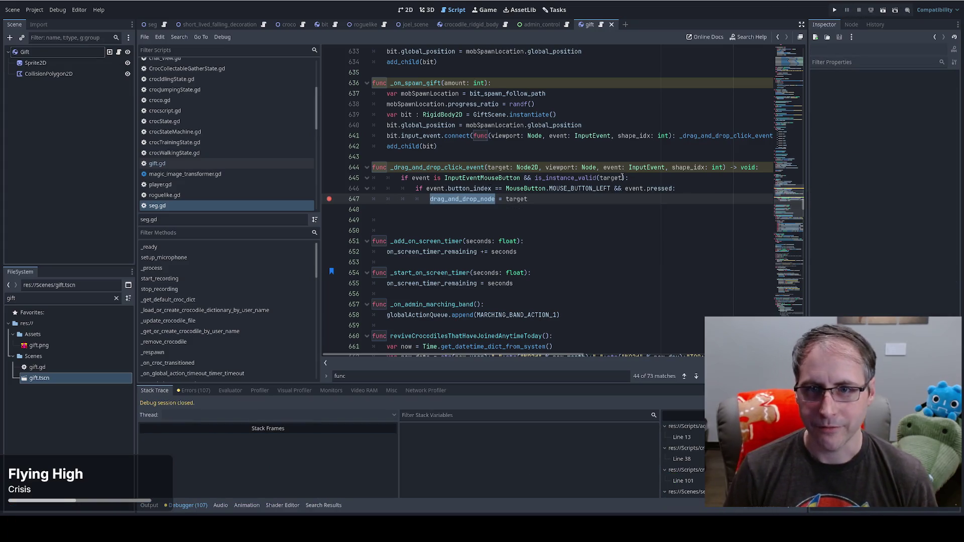
{"action": "left_click", "coordinate": [623, 178]}
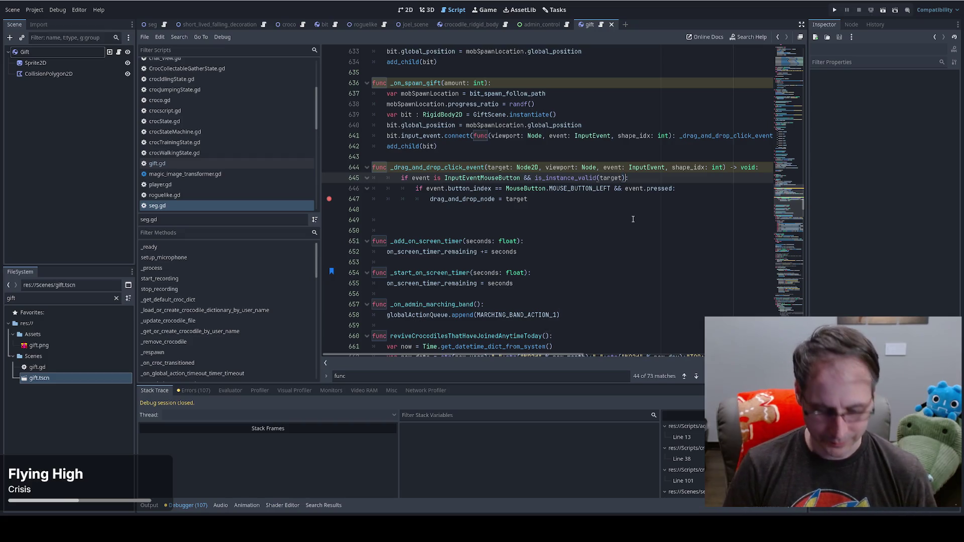
{"action": "type", "text": "&& drag_and_drop_node"}
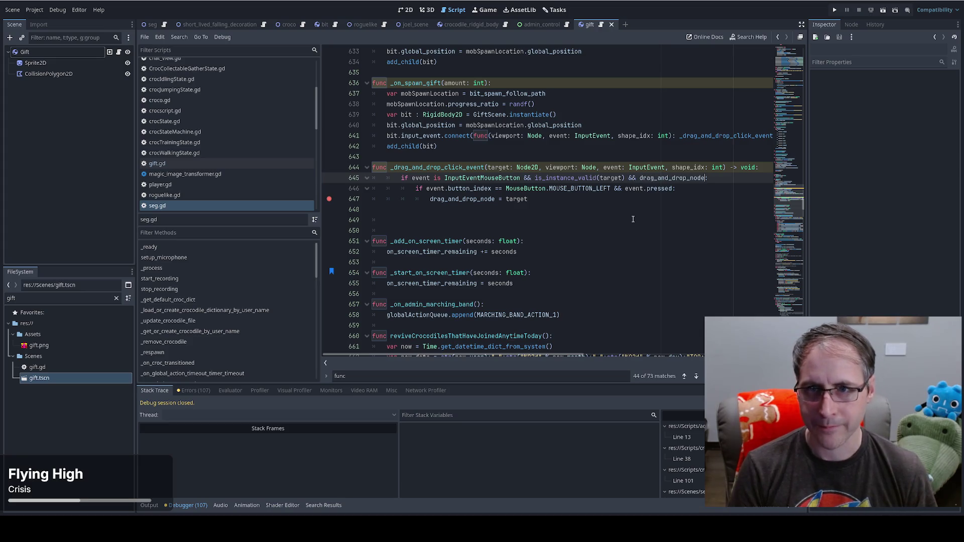
{"action": "key", "text": "ctrl+BackSpace"}
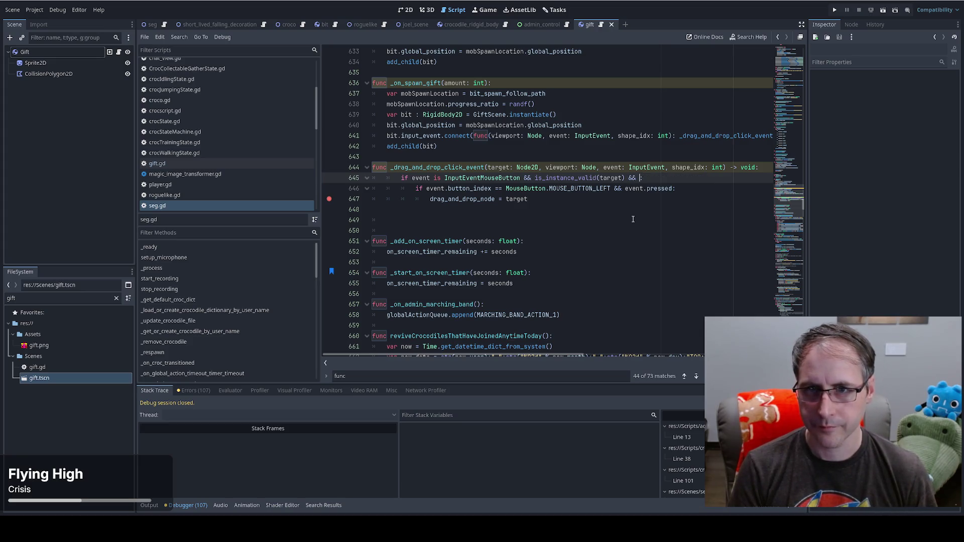
{"action": "type", "text": "drag_and_drop_node = nul"}
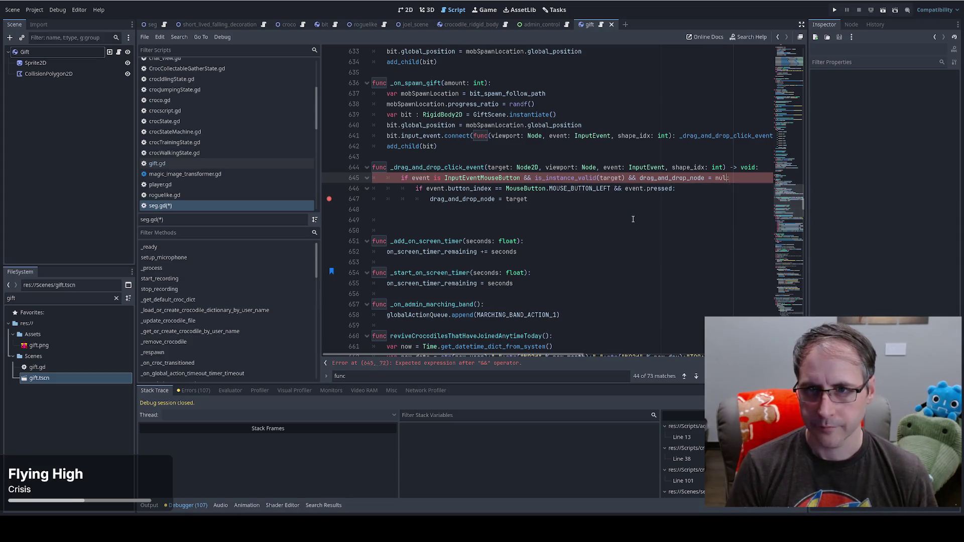
{"action": "key", "text": "BackSpace"}
{"action": "key", "text": "BackSpace"}
{"action": "type", "text": "!= nu"}
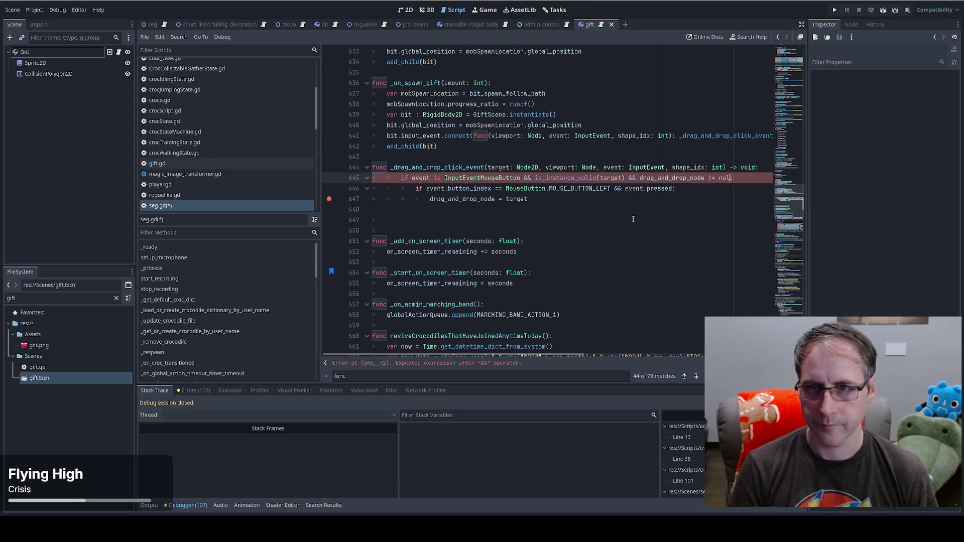
{"action": "type", "text": "ll:"}
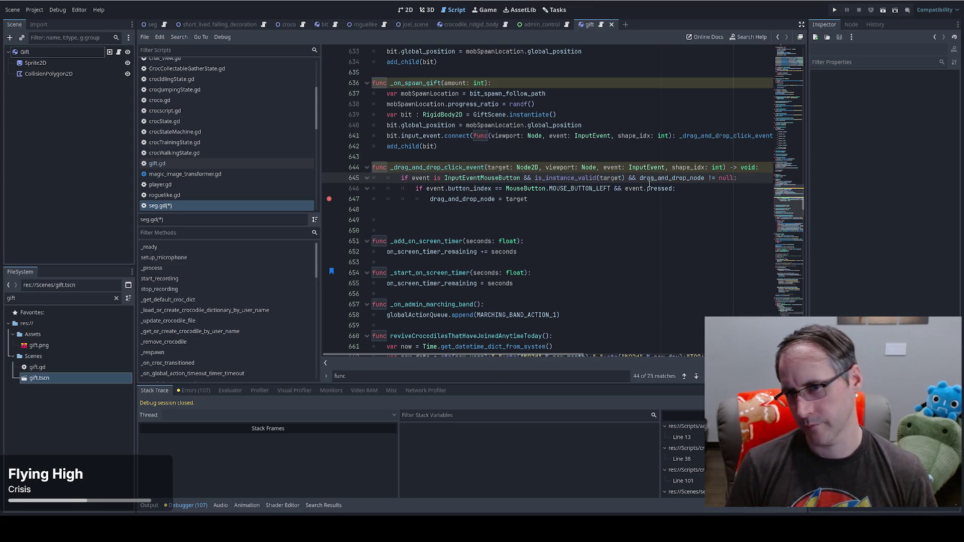
Replace the null check with !is_instance_valid(drag_and_drop_node), then save and run the game
{"action": "left_click", "coordinate": [642, 178], "text": "shift"}
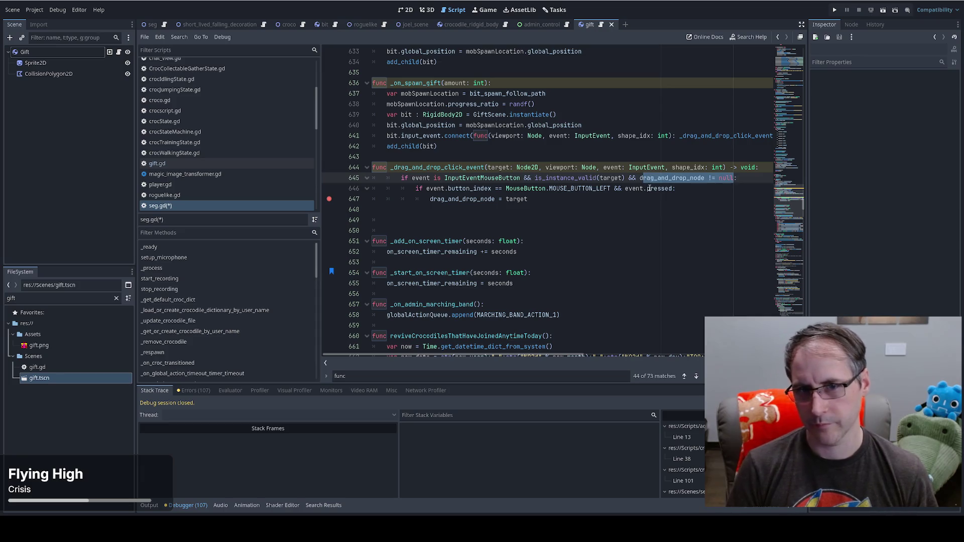
{"action": "type", "text": "!is_in"}
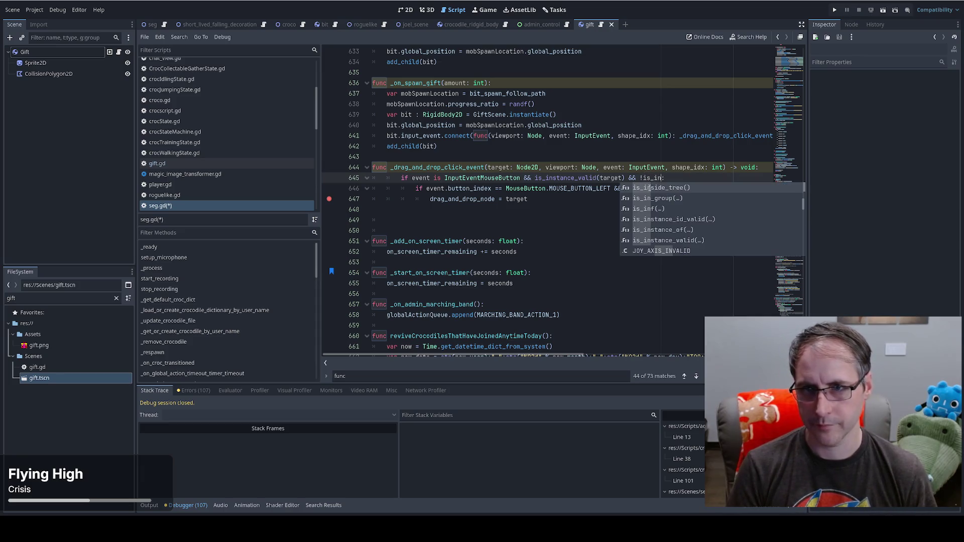
{"action": "key", "text": "Down"}
{"action": "key", "text": "Down"}
{"action": "key", "text": "Down"}
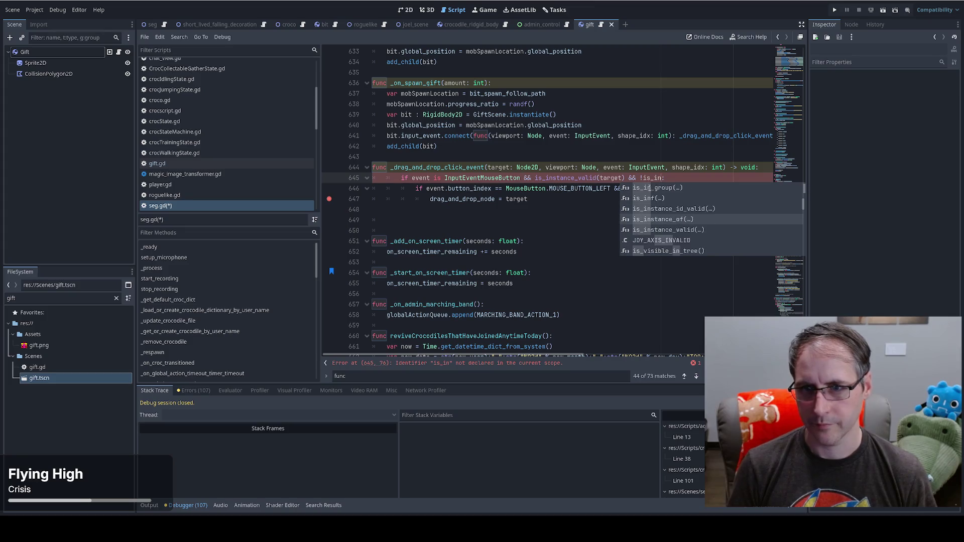
{"action": "key", "text": "Return"}
{"action": "type", "text": "drag_and_drop_node"}
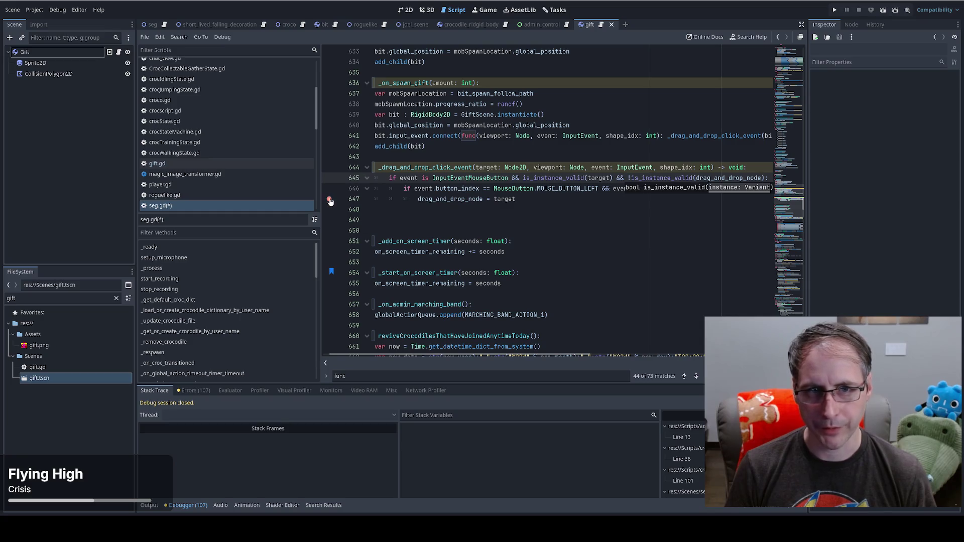
{"action": "key", "text": "F5"}
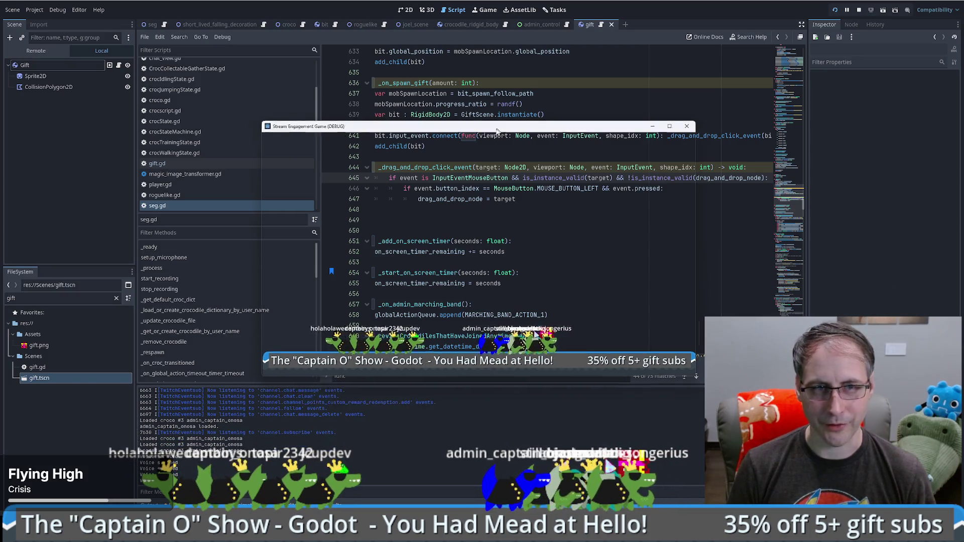
In the seg scene, show the Remote tree and expand SEG to inspect the spawned Gift
{"action": "left_click", "coordinate": [146, 24]}
{"action": "left_click", "coordinate": [36, 50]}
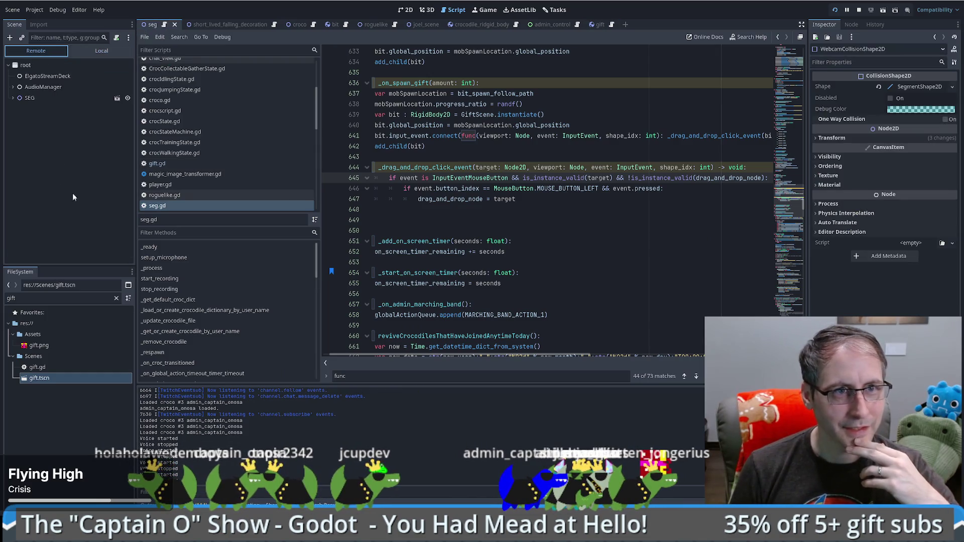
{"action": "left_click", "coordinate": [41, 65]}
{"action": "left_click", "coordinate": [12, 98]}
{"action": "left_click", "coordinate": [30, 98]}
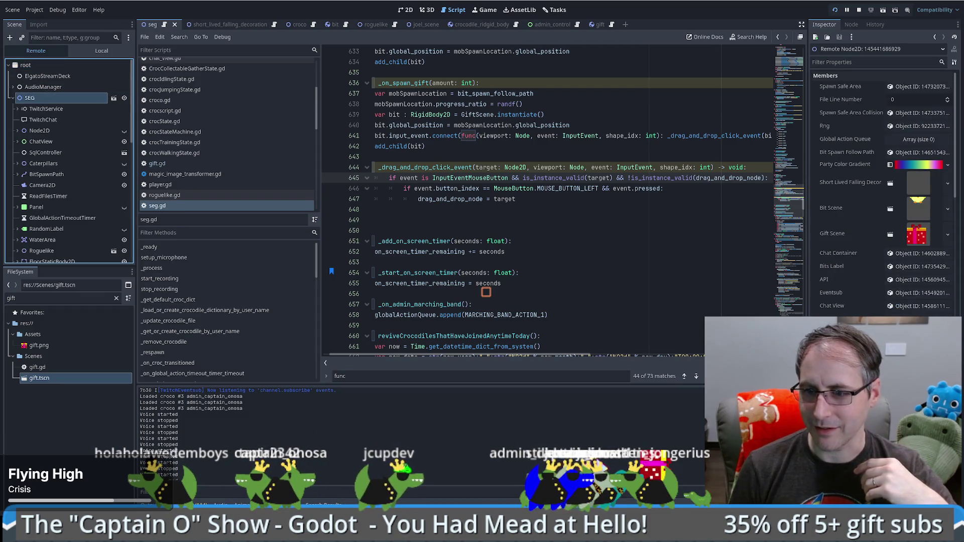
Scroll through seg.gd and select drag_and_drop_node on line 645
{"action": "scroll", "coordinate": [849, 110], "scroll_direction": "down", "scroll_amount": 2}
{"action": "scroll", "coordinate": [882, 191], "scroll_direction": "down", "scroll_amount": 6}
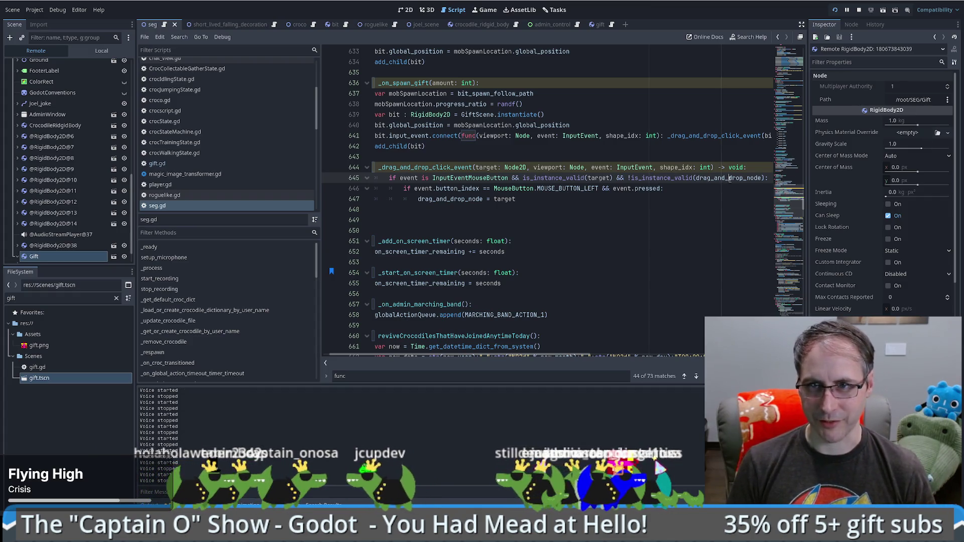
{"action": "double_click", "coordinate": [728, 178]}
{"action": "mouse_move", "coordinate": [803, 214]}
{"action": "left_mouse_down"}
{"action": "mouse_move", "coordinate": [784, 90]}
{"action": "mouse_move", "coordinate": [782, 110]}
{"action": "left_mouse_up"}
After line 394, add an 'if is_instance_valid(drag_and_drop_node):' block
{"action": "scroll", "coordinate": [590, 232], "scroll_direction": "down", "scroll_amount": 10}
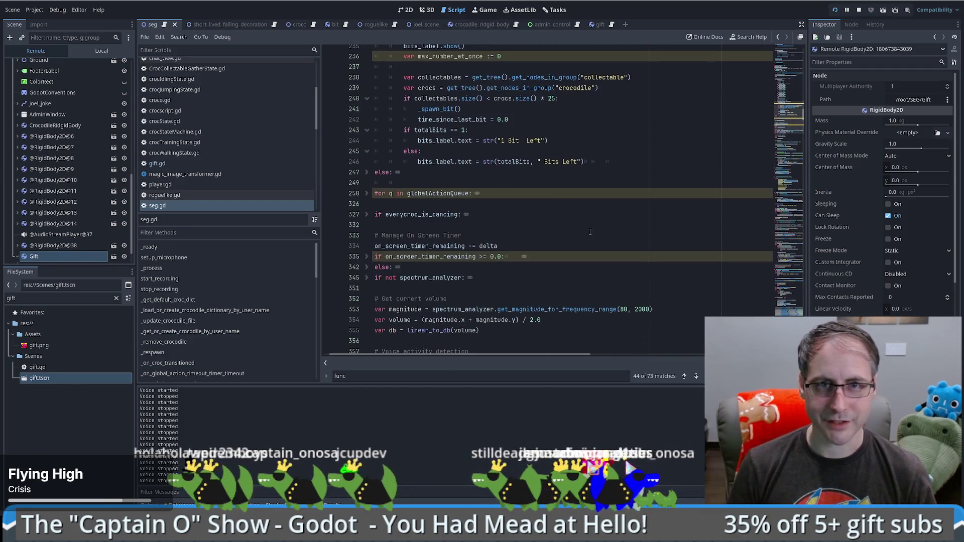
{"action": "scroll", "coordinate": [559, 264], "scroll_direction": "left", "scroll_amount": 1}
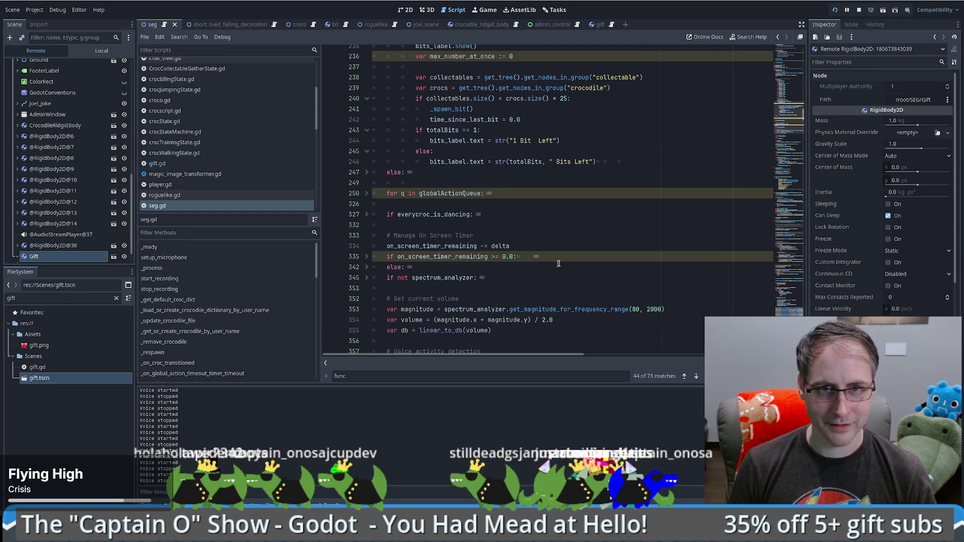
{"action": "scroll", "coordinate": [573, 252], "scroll_direction": "up", "scroll_amount": 12}
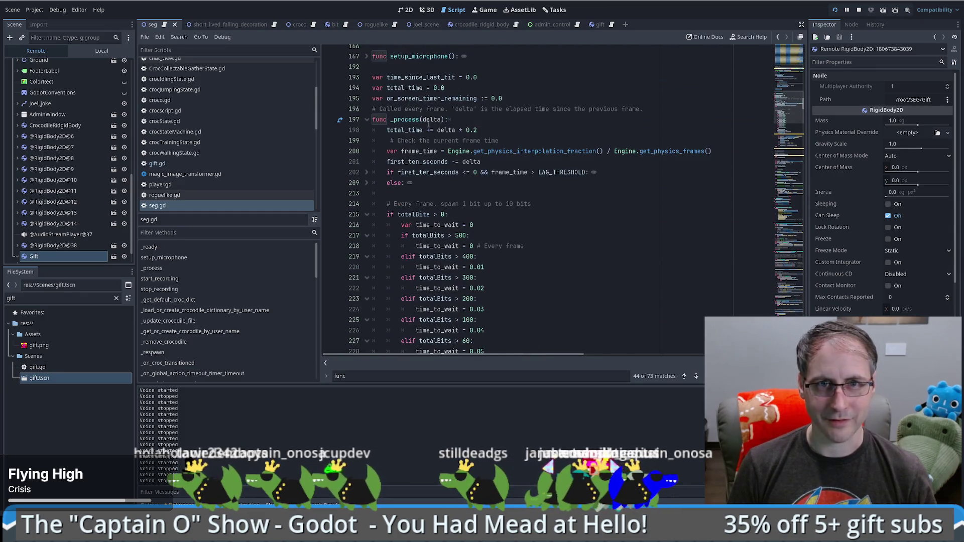
{"action": "scroll", "coordinate": [428, 124], "scroll_direction": "down", "scroll_amount": 10}
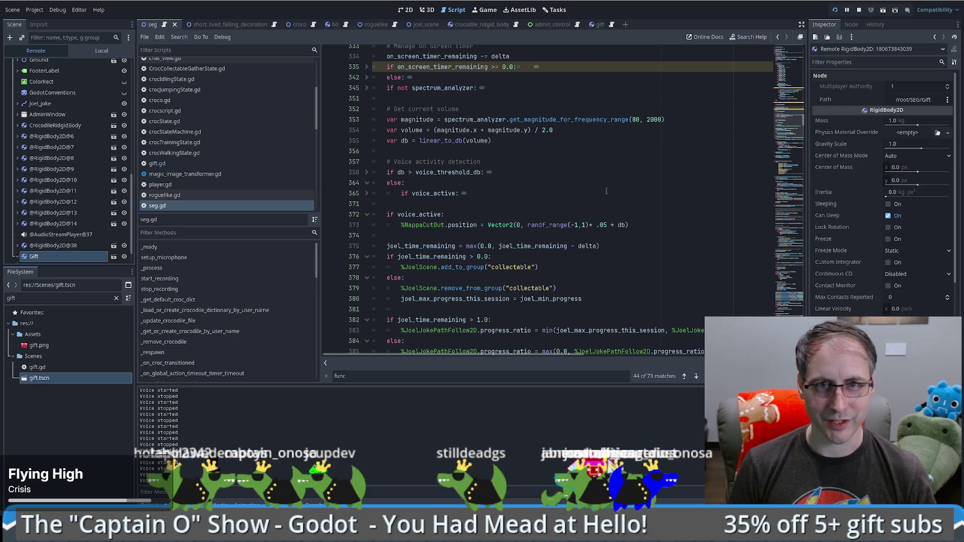
{"action": "scroll", "coordinate": [607, 191], "scroll_direction": "down", "scroll_amount": 5}
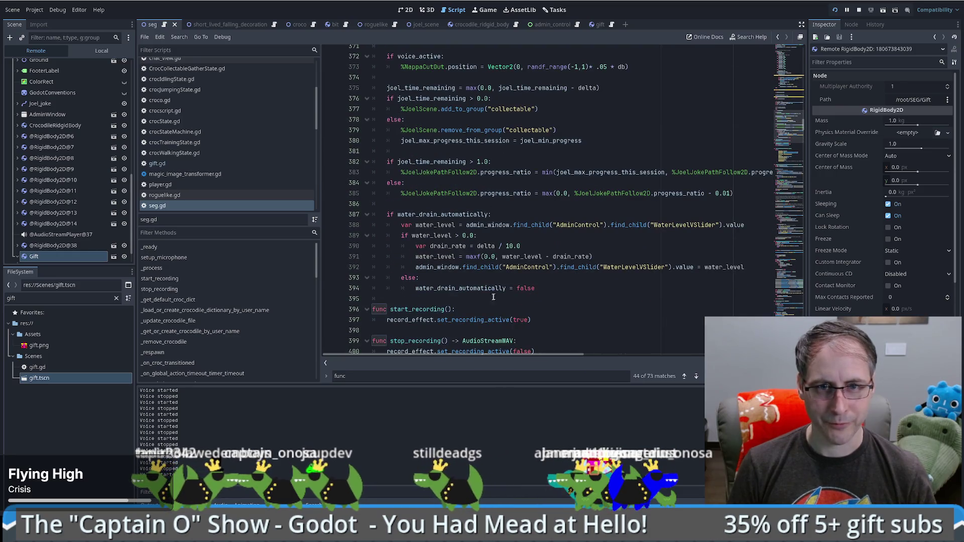
{"action": "left_click", "coordinate": [573, 290]}
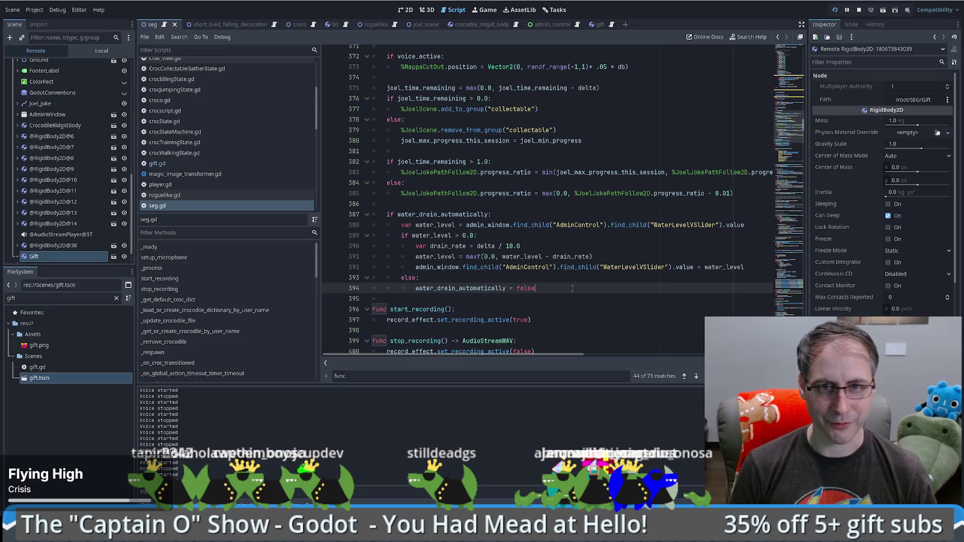
{"action": "key", "text": "Return"}
{"action": "key", "text": "Return"}
{"action": "type", "text": "if i"}
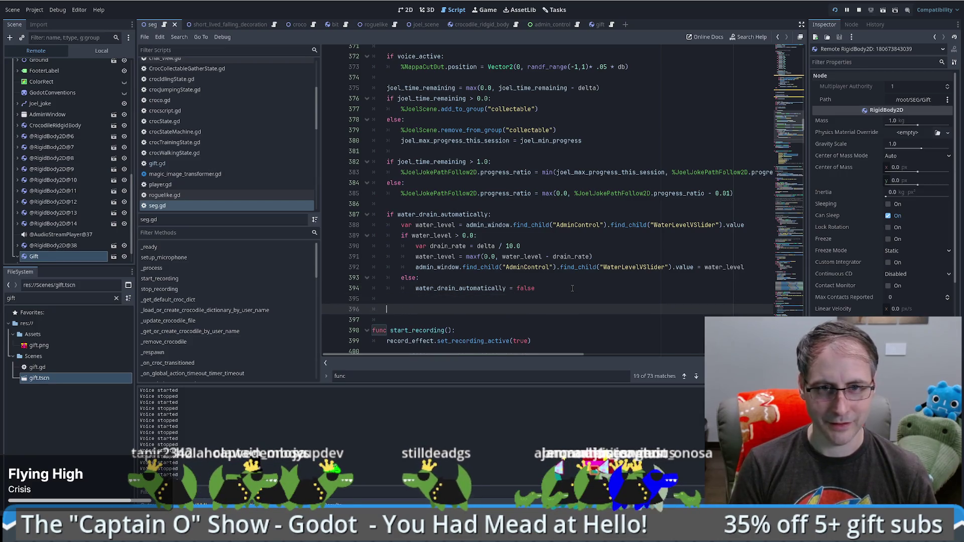
{"action": "type", "text": "s"}
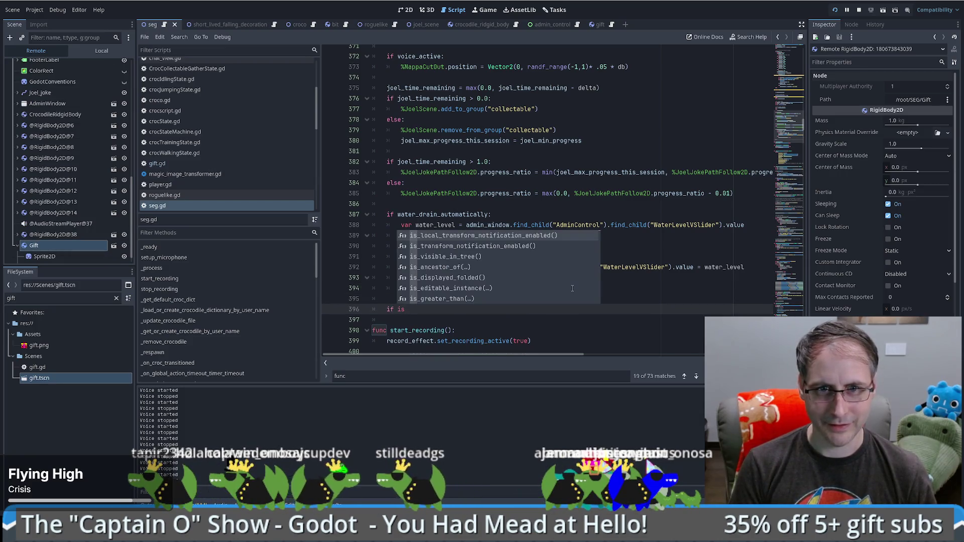
{"action": "type", "text": "_in"}
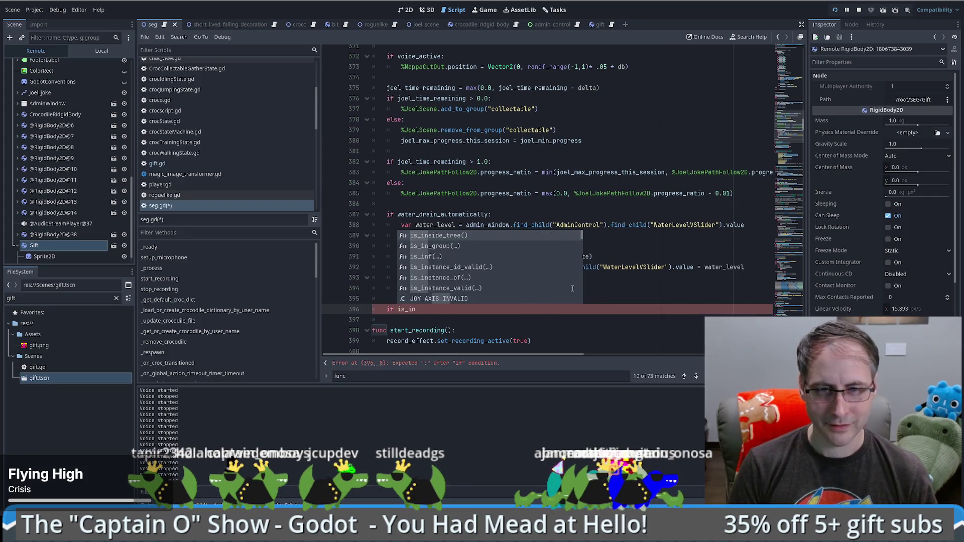
{"action": "key", "text": "Down"}
{"action": "key", "text": "Down"}
{"action": "key", "text": "Down"}
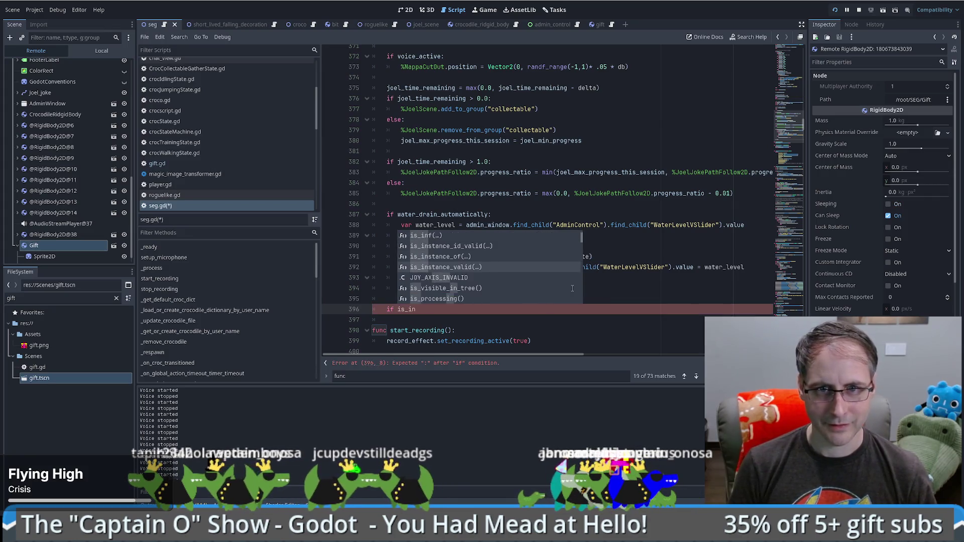
{"action": "key", "text": "Return"}
{"action": "type", "text": "drag_and_drop_node):"}
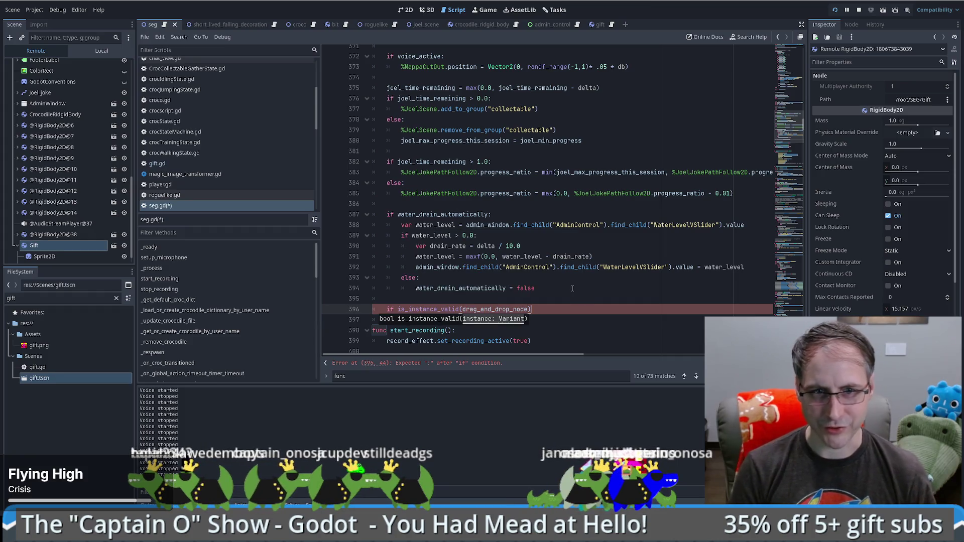
{"action": "key", "text": "Return"}
Inside it, set drag_and_drop_node.position = get_parent().get_local_mouse_position()
{"action": "type", "text": "drag_and_drop_node"}
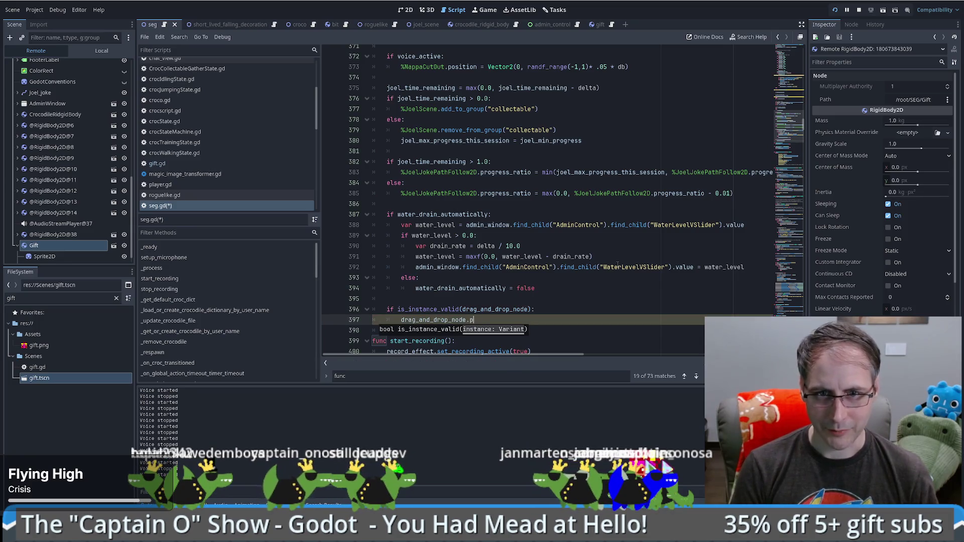
{"action": "type", "text": " .pos"}
{"action": "key", "text": "Return"}
{"action": "type", "text": "= "}
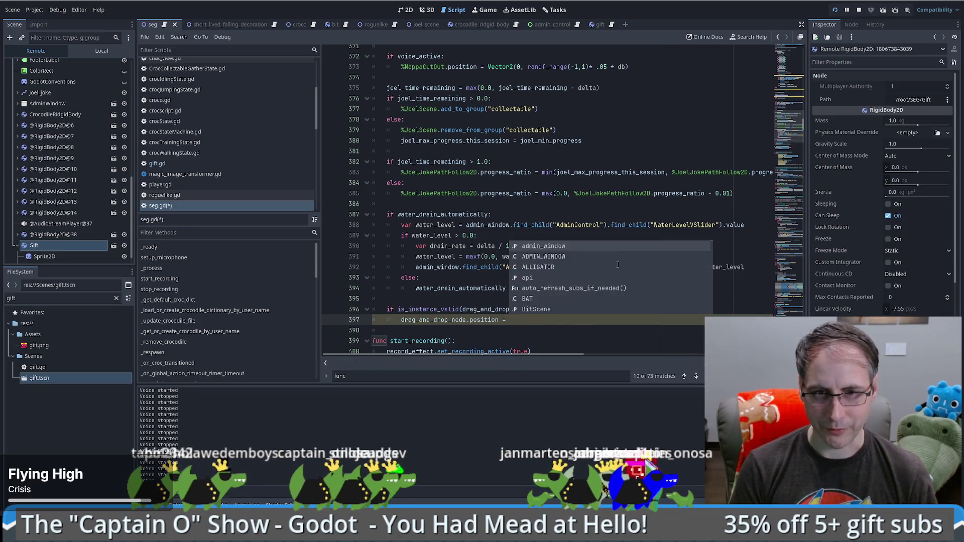
{"action": "type", "text": "get_p"}
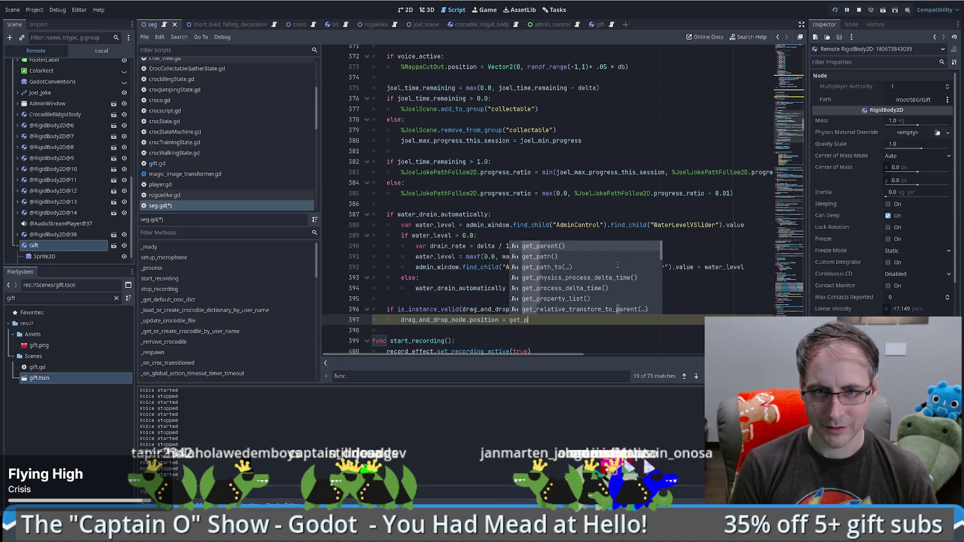
{"action": "key", "text": "Return"}
{"action": "type", "text": "."}
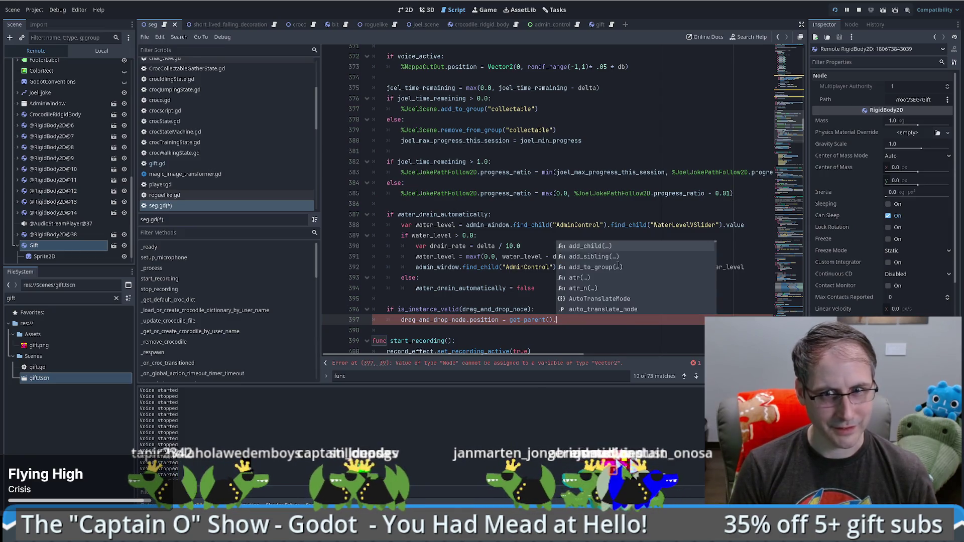
{"action": "type", "text": "mouse"}
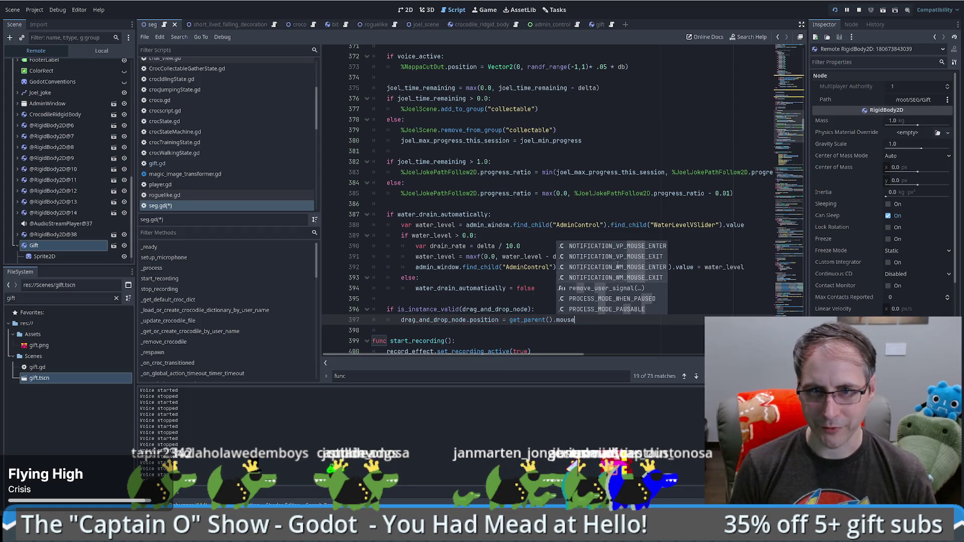
{"action": "key", "text": "Down"}
{"action": "key", "text": "Down"}
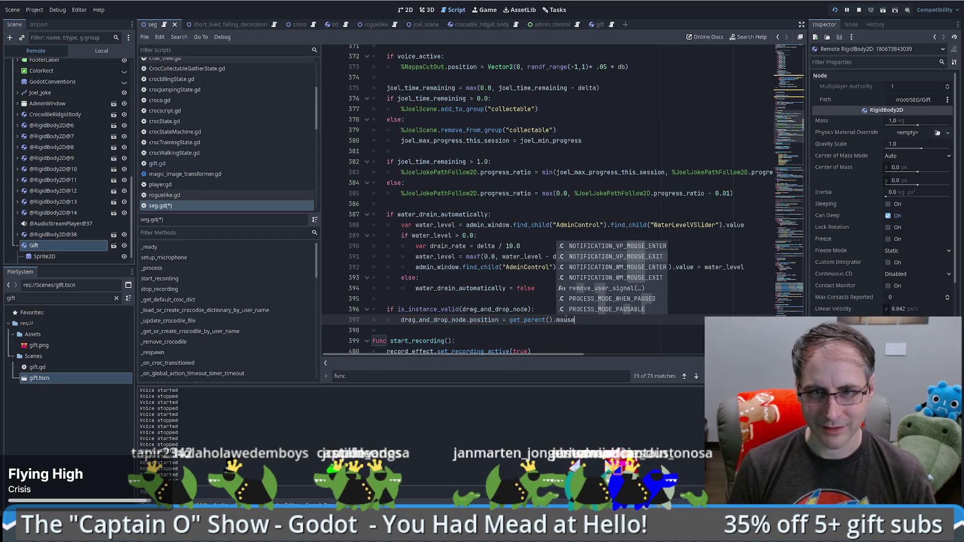
{"action": "key", "text": "BackSpace"}
{"action": "key", "text": "BackSpace"}
{"action": "key", "text": "BackSpace"}
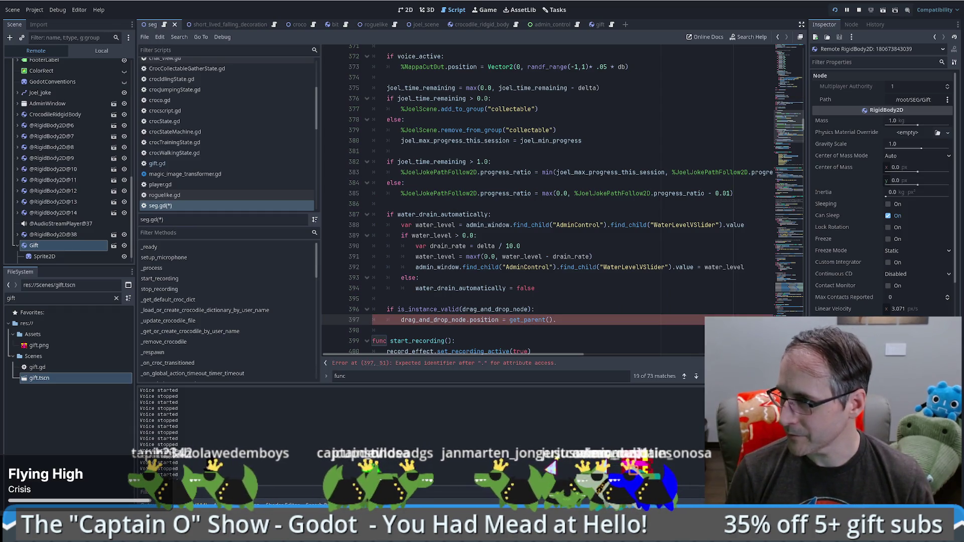
{"action": "type", "text": "get_parent().get_local_mouse_position()"}
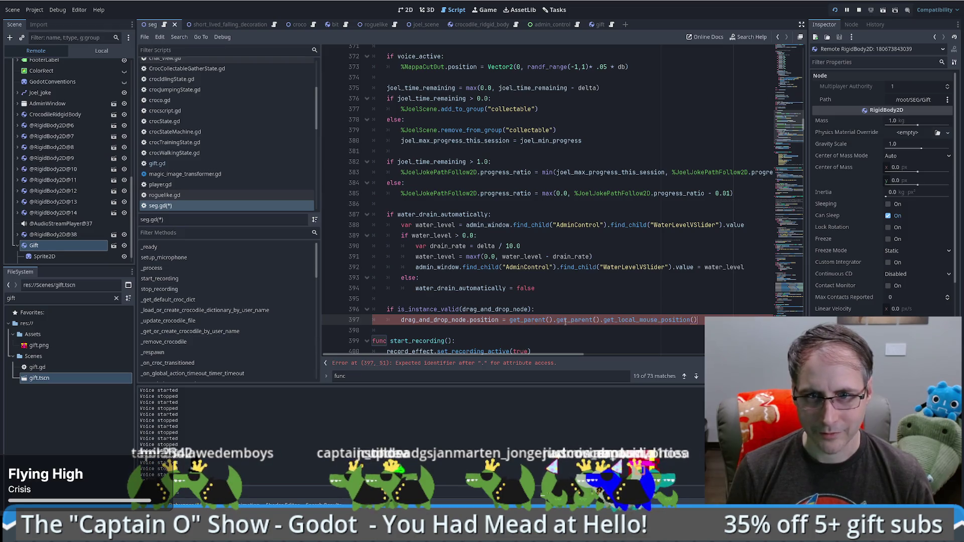
{"action": "left_click_drag", "start_coordinate": [554, 320], "coordinate": [595, 320]}
{"action": "key", "text": "Delete"}
Switch to the bee colony project window to compare its drag-and-drop code
{"action": "left_click", "coordinate": [677, 320]}
{"action": "double_click", "coordinate": [408, 323]}
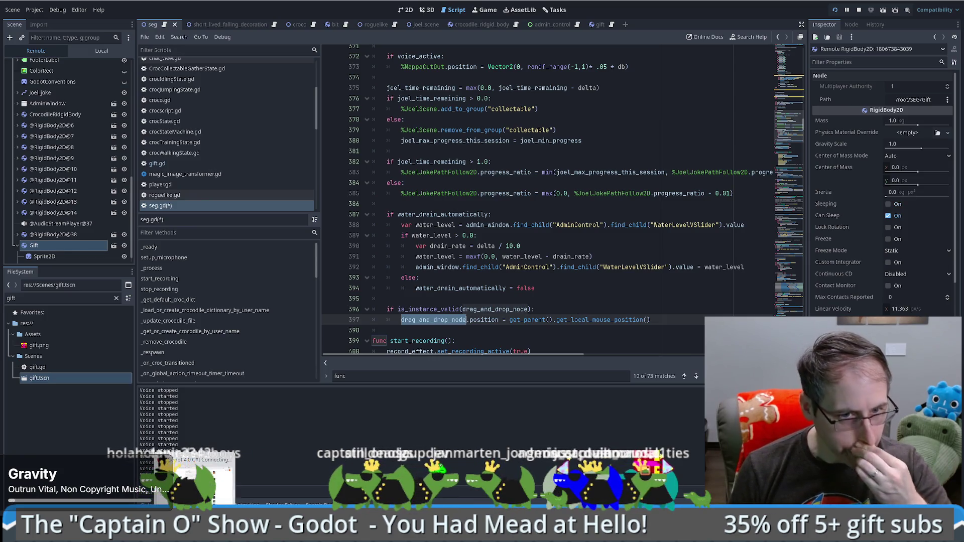
{"action": "mouse_move", "coordinate": [212, 534]}
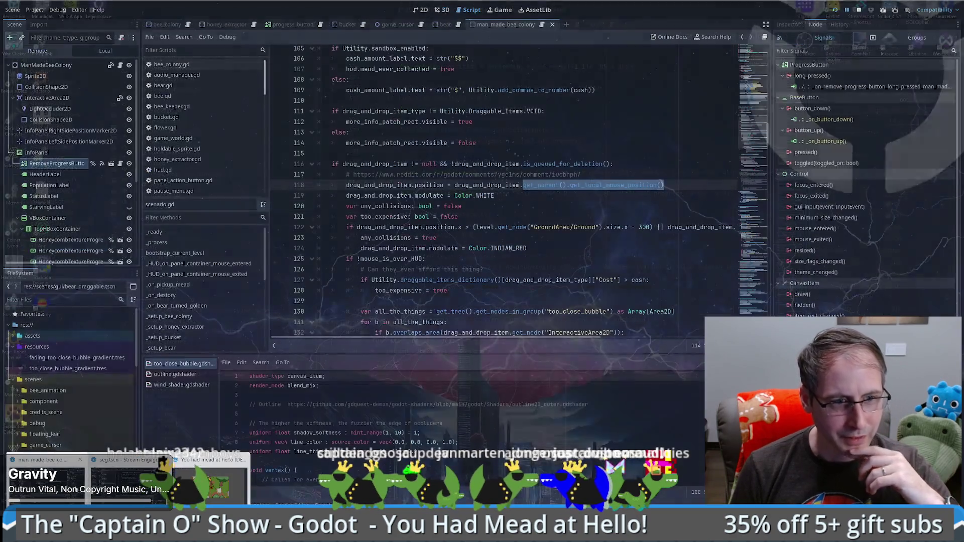
{"action": "left_click", "coordinate": [45, 478]}
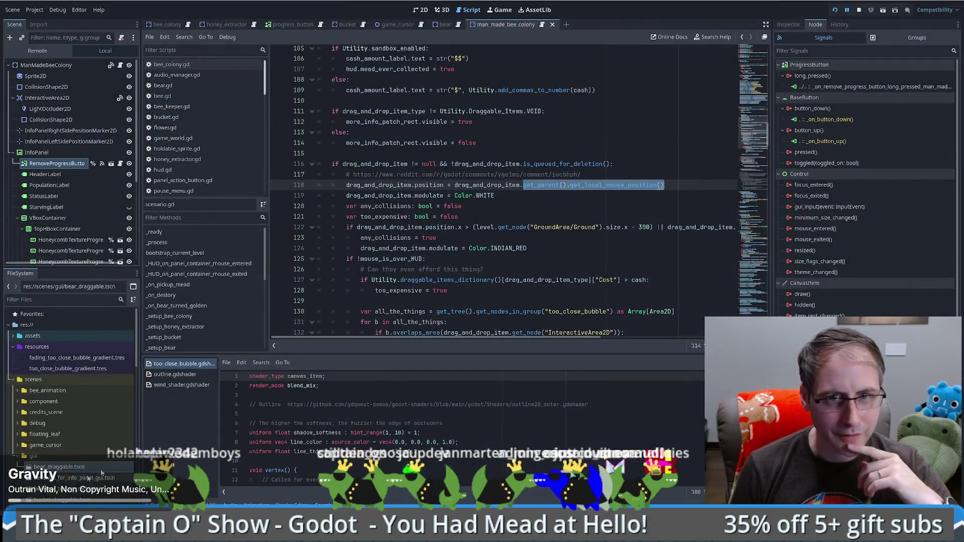
In bee_colony.gd, select drag_and_drop_item on line 118 and the left_click release check on line 137, then return to seg.gd
{"action": "key", "text": "Home"}
{"action": "key", "text": "ctrl+shift+Right"}
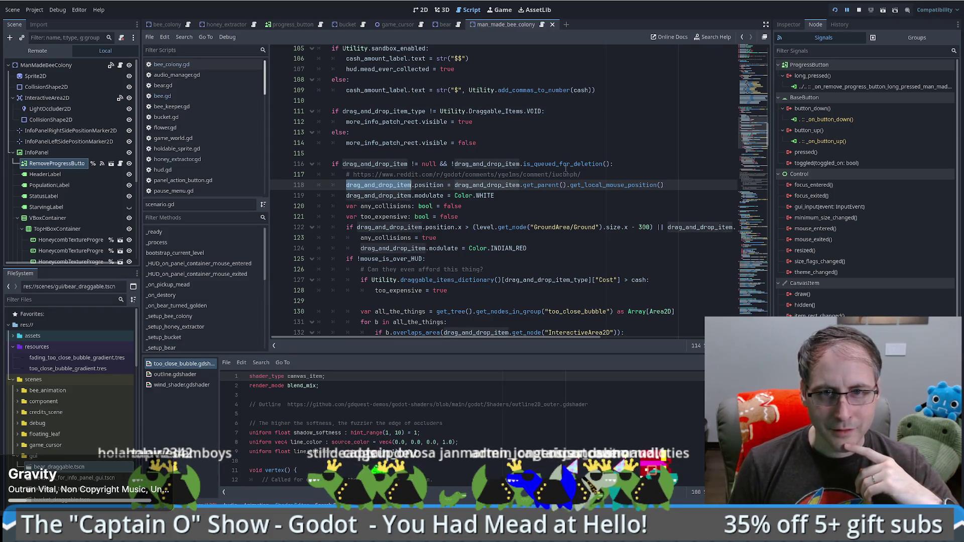
{"action": "scroll", "coordinate": [525, 180], "scroll_direction": "down", "scroll_amount": 2}
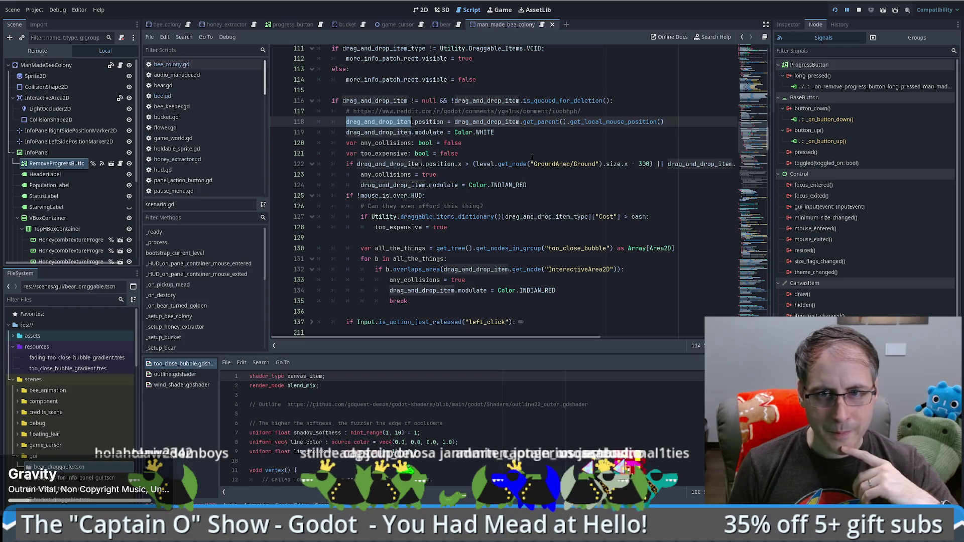
{"action": "scroll", "coordinate": [532, 158], "scroll_direction": "down", "scroll_amount": 1}
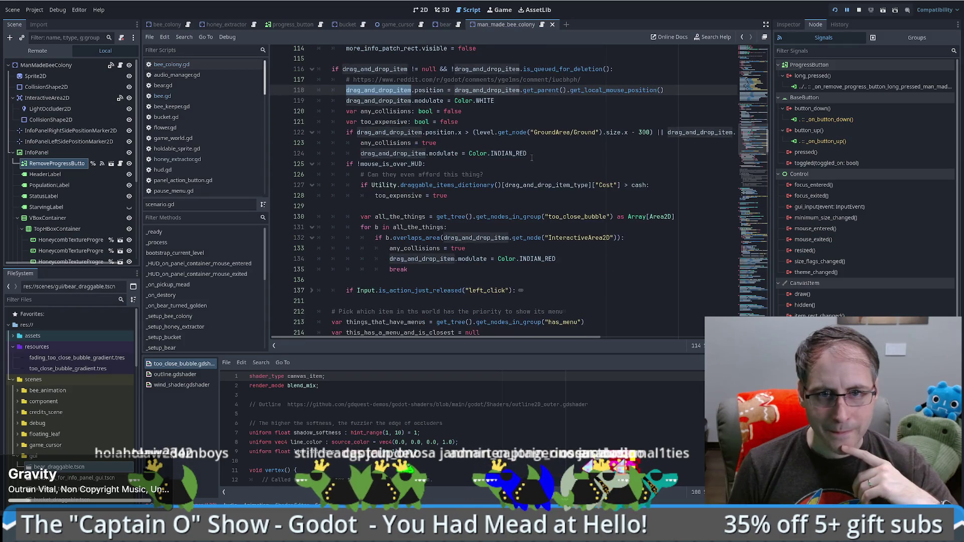
{"action": "left_click", "coordinate": [357, 291]}
{"action": "left_click_drag", "start_coordinate": [365, 291], "coordinate": [512, 290]}
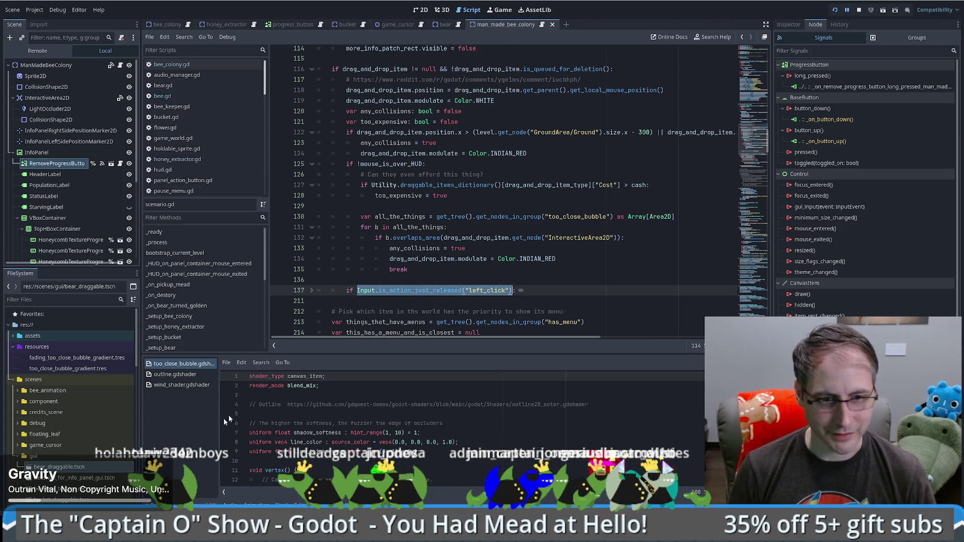
{"action": "mouse_move", "coordinate": [51, 535]}
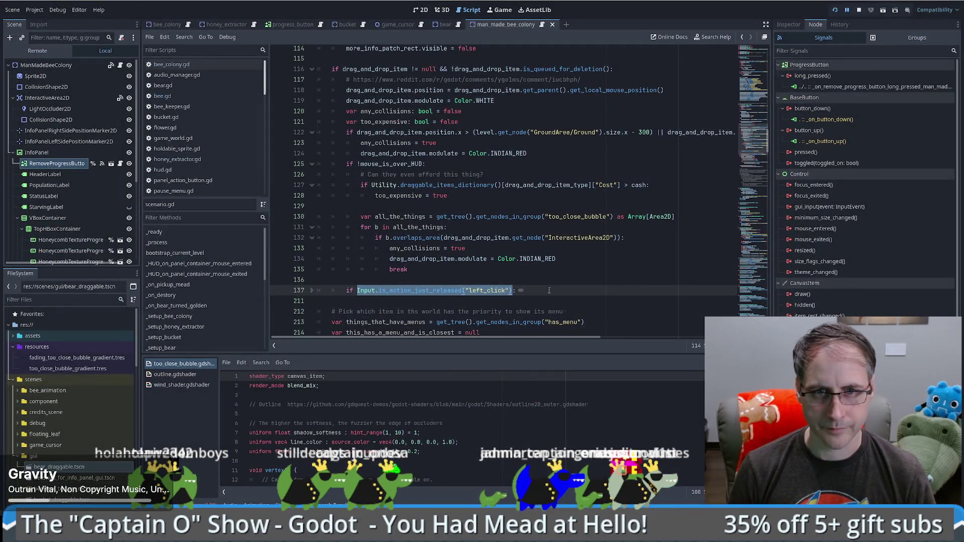
{"action": "key", "text": "alt+Tab"}
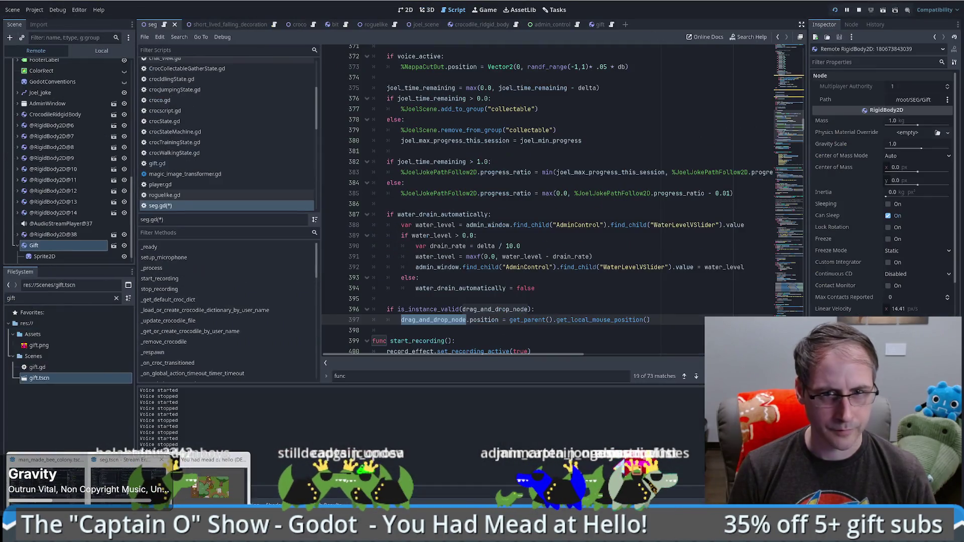
Below the position update, add Input.is_action_just_released("left_click"): with drag_and_drop_node = false
{"action": "left_click", "coordinate": [651, 321]}
{"action": "key", "text": "Return"}
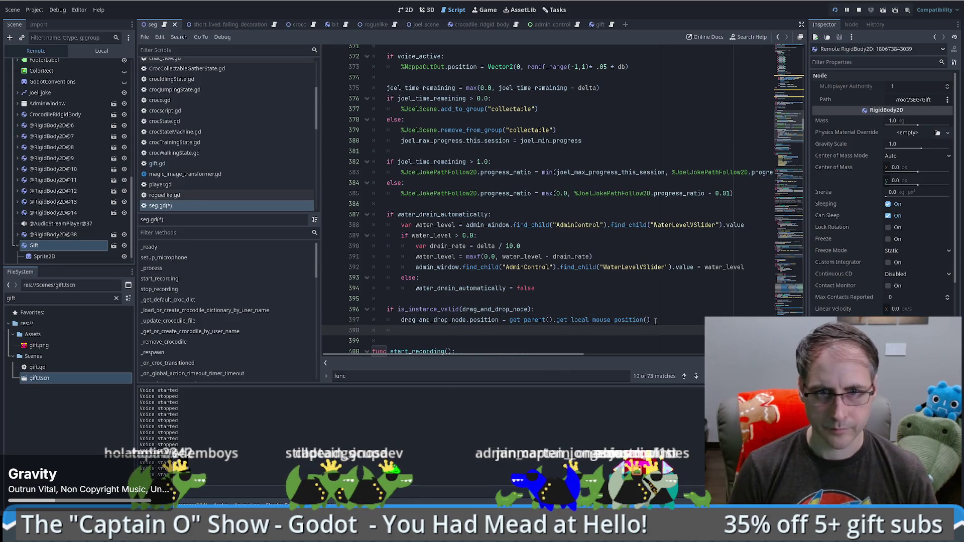
{"action": "type", "text": "Input.is_action_just_released(\"left_click\")"}
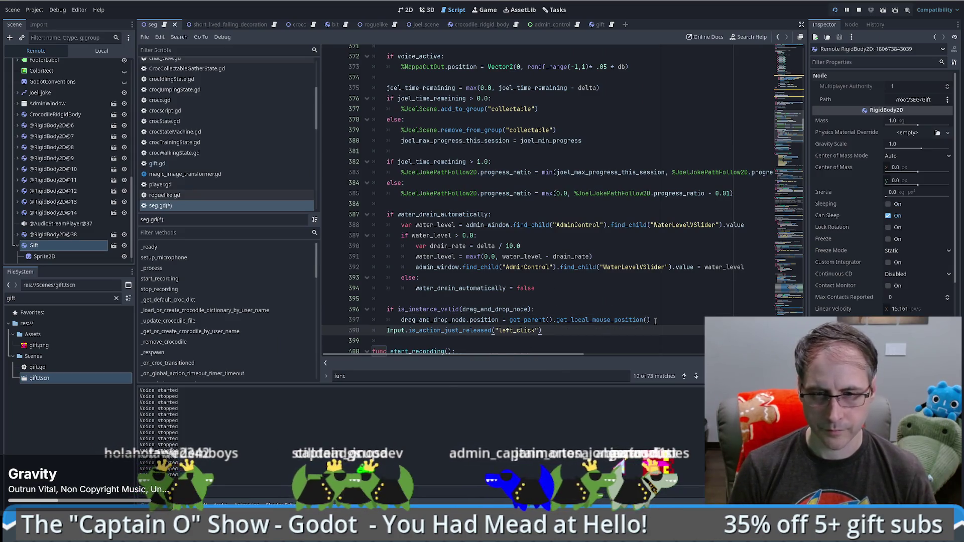
{"action": "type", "text": ":"}
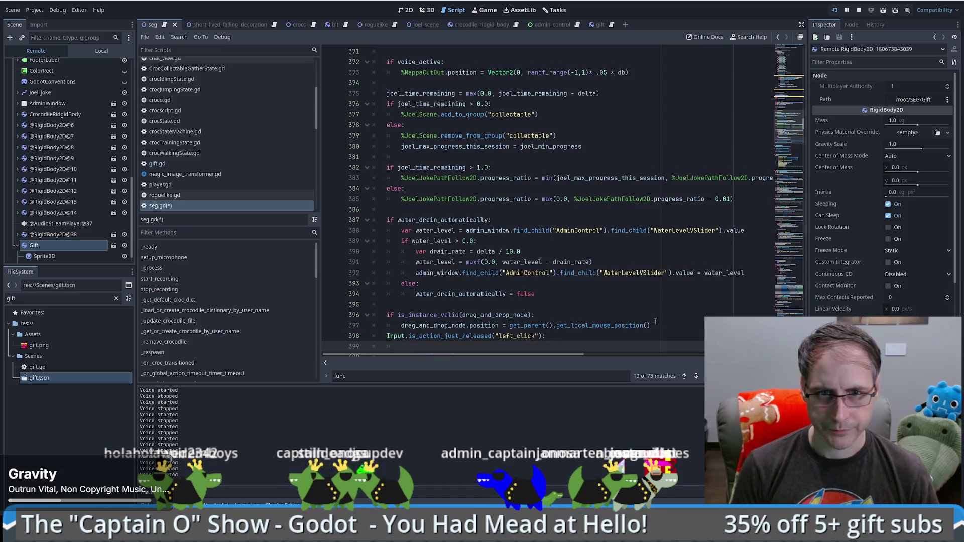
{"action": "double_click", "coordinate": [442, 326]}
{"action": "key", "text": "ctrl+c"}
{"action": "key", "text": "Down"}
{"action": "key", "text": "End"}
{"action": "key", "text": "Return"}
{"action": "key", "text": "ctrl+v"}
{"action": "type", "text": "= false"}
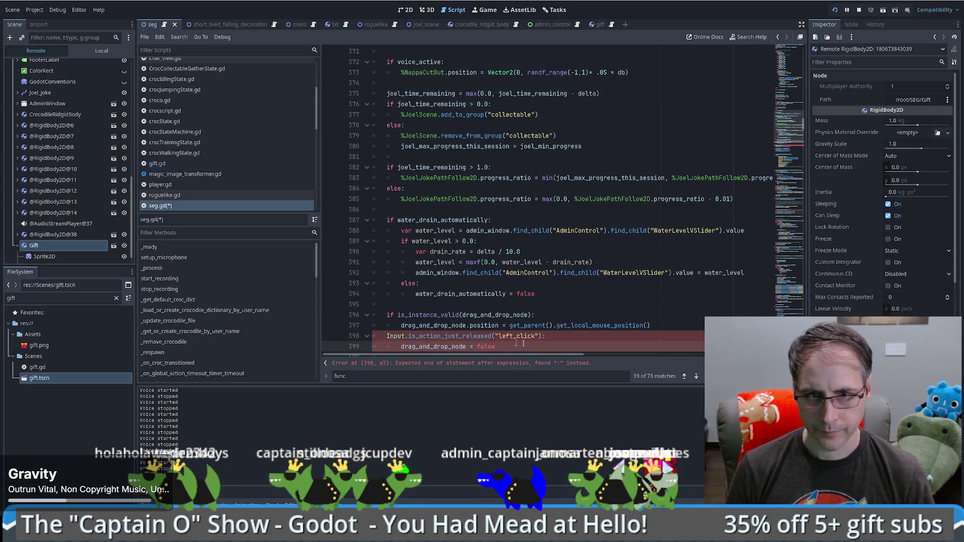
Change the assigned value to null and prefix the release check with 'if'
{"action": "left_click_drag", "start_coordinate": [567, 347], "coordinate": [652, 325]}
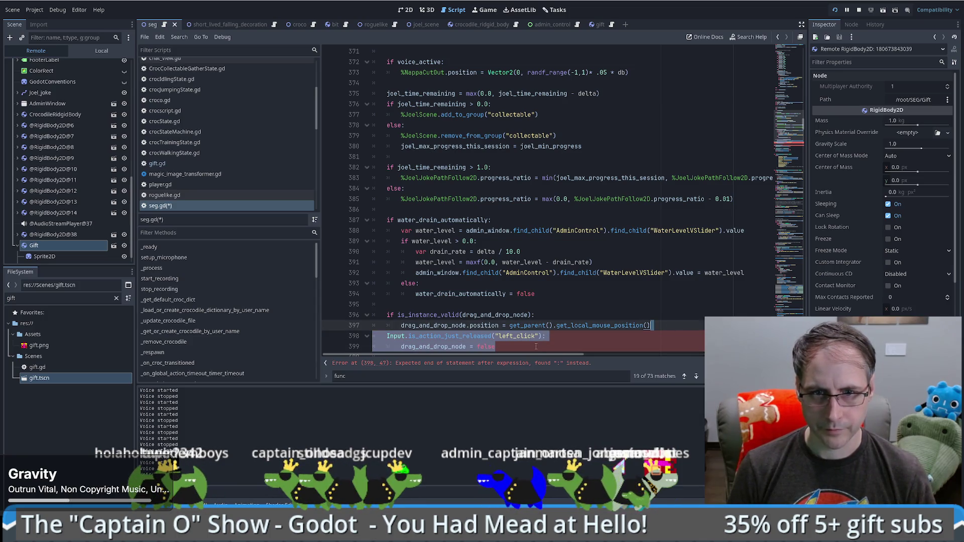
{"action": "left_click", "coordinate": [477, 346]}
{"action": "double_click", "coordinate": [485, 346]}
{"action": "type", "text": "jnull"}
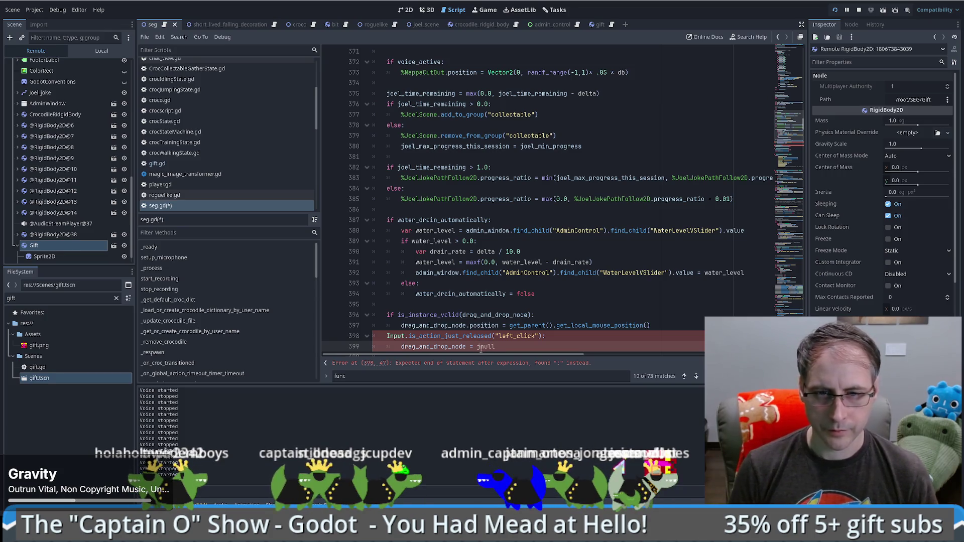
{"action": "double_click", "coordinate": [480, 346]}
{"action": "type", "text": "null"}
{"action": "key", "text": "Escape"}
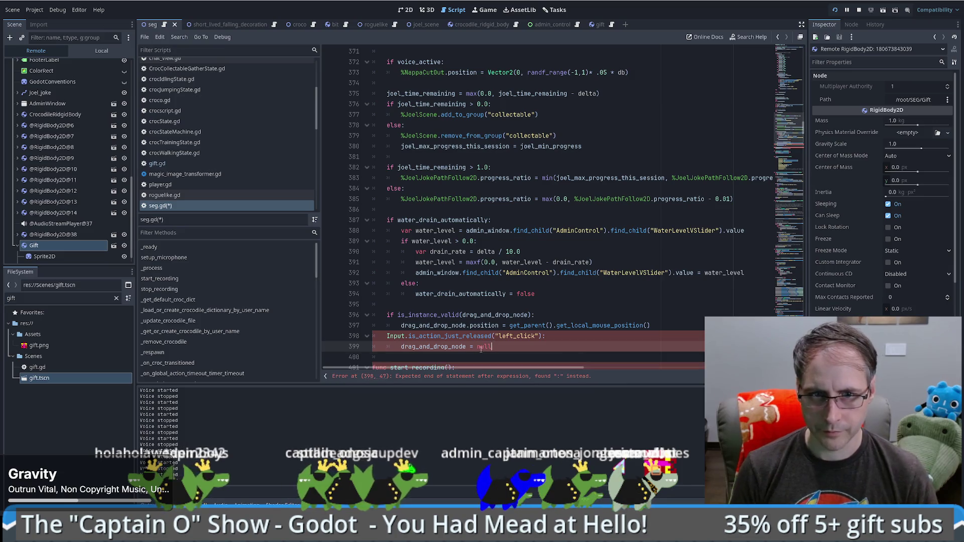
{"action": "key", "text": "Up"}
{"action": "key", "text": "Home"}
{"action": "type", "text": "if"}
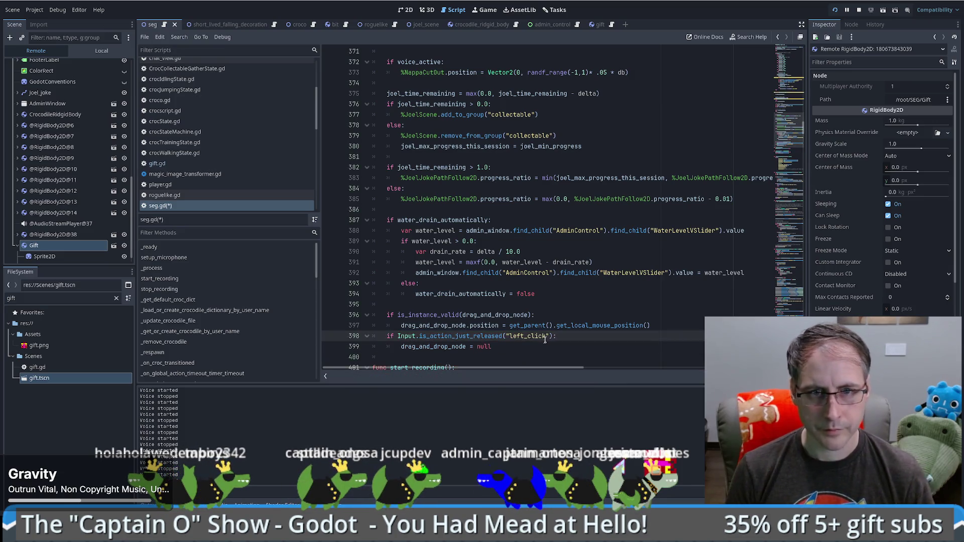
Move the release-check block above the is_instance_valid block, separate them with a blank line, and save
{"action": "scroll", "coordinate": [630, 268], "scroll_direction": "down", "scroll_amount": 2}
{"action": "left_click", "coordinate": [656, 263]}
{"action": "key", "text": "Return"}
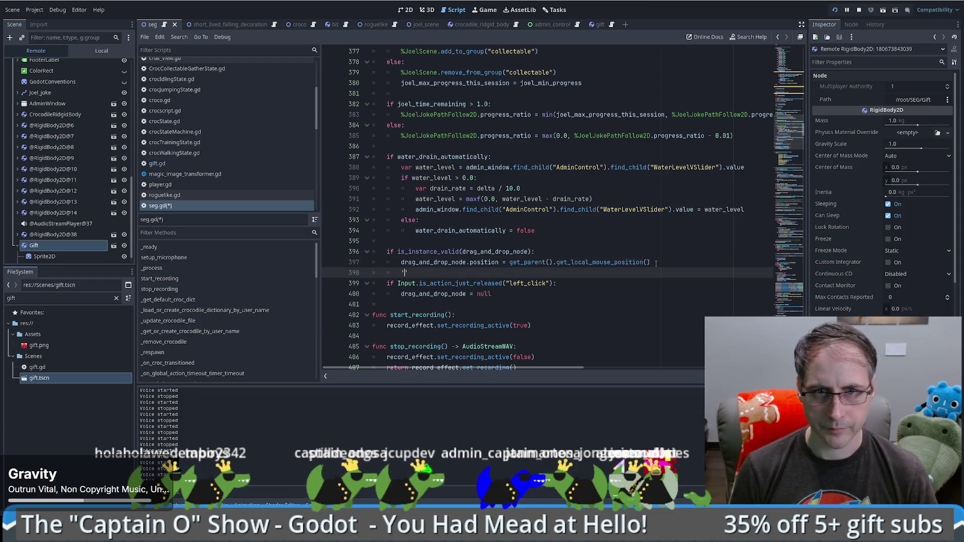
{"action": "key", "text": "shift+Down"}
{"action": "key", "text": "shift+Down"}
{"action": "key", "text": "shift+End"}
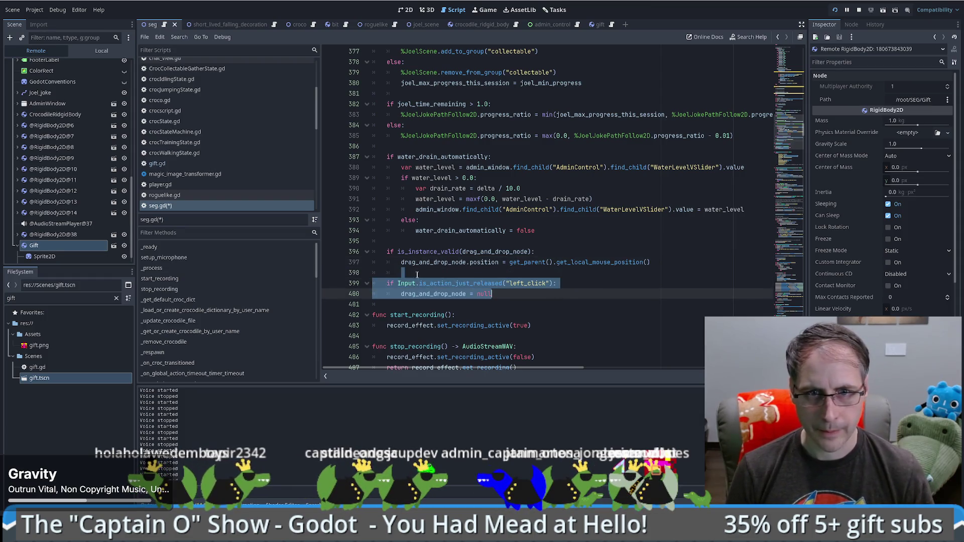
{"action": "key", "text": "alt+Up"}
{"action": "key", "text": "alt+Up"}
{"action": "key", "text": "alt+Up"}
{"action": "left_click", "coordinate": [549, 257]}
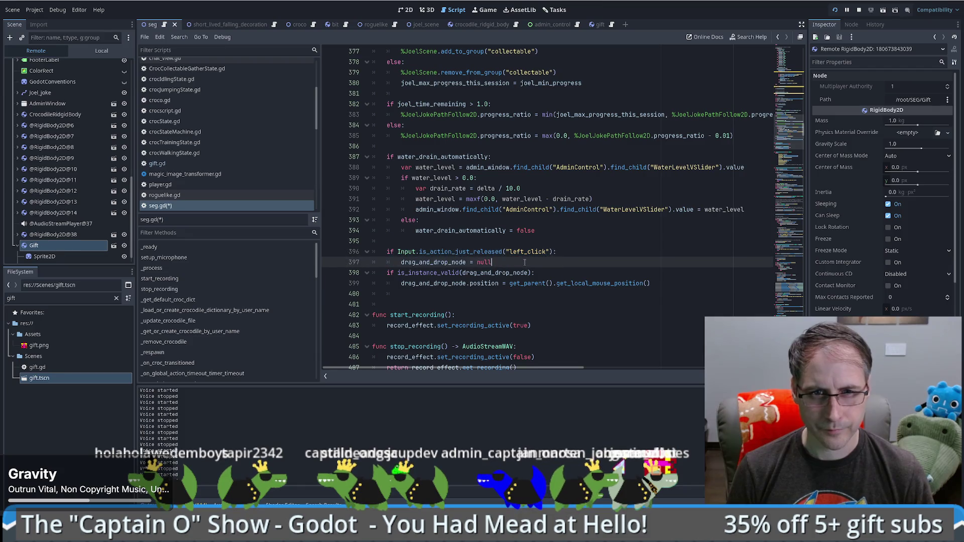
{"action": "key", "text": "Return"}
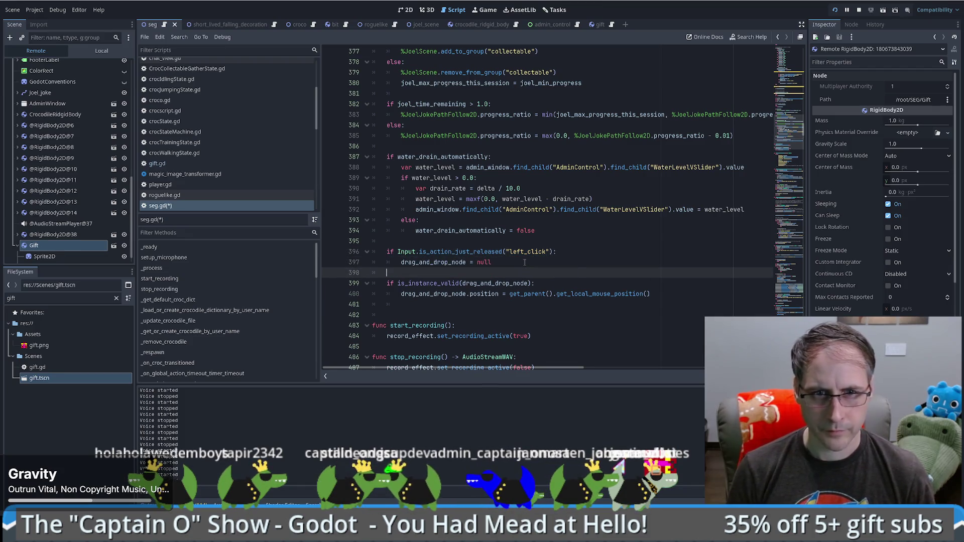
{"action": "key", "text": "ctrl+s"}
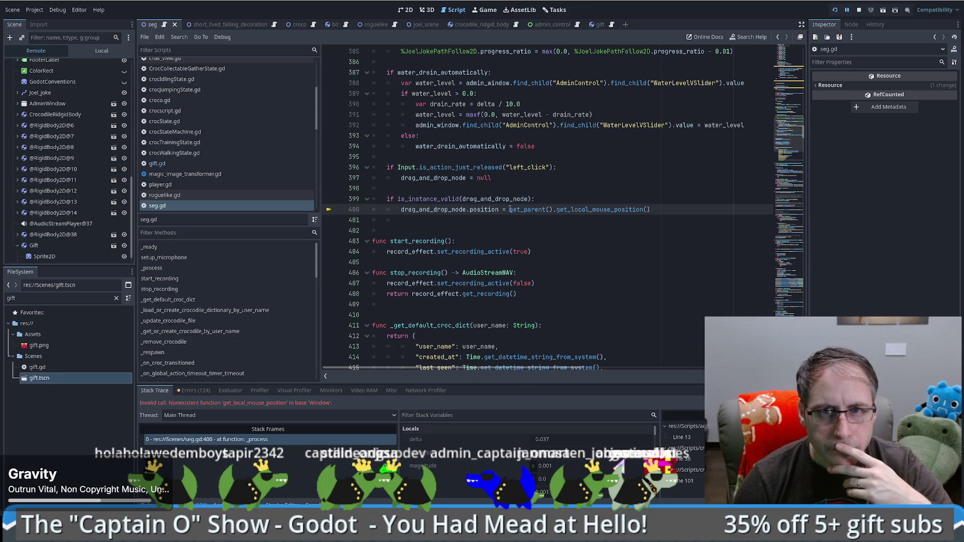
Remove 'get_parent().' from line 400, save, and resume the game with F12
{"action": "mouse_move", "coordinate": [511, 209]}
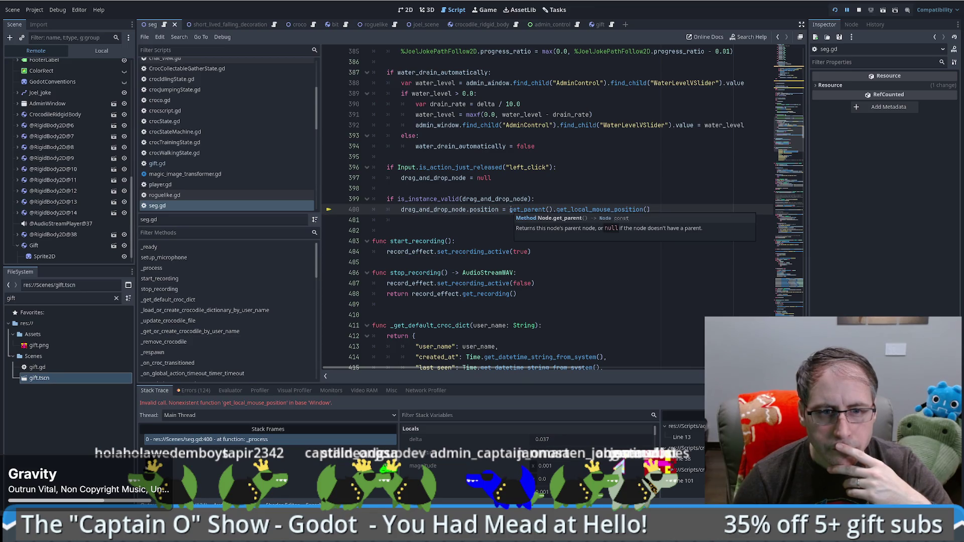
{"action": "left_click", "coordinate": [510, 209]}
{"action": "left_click_drag", "start_coordinate": [511, 209], "coordinate": [557, 213]}
{"action": "key", "text": "BackSpace"}
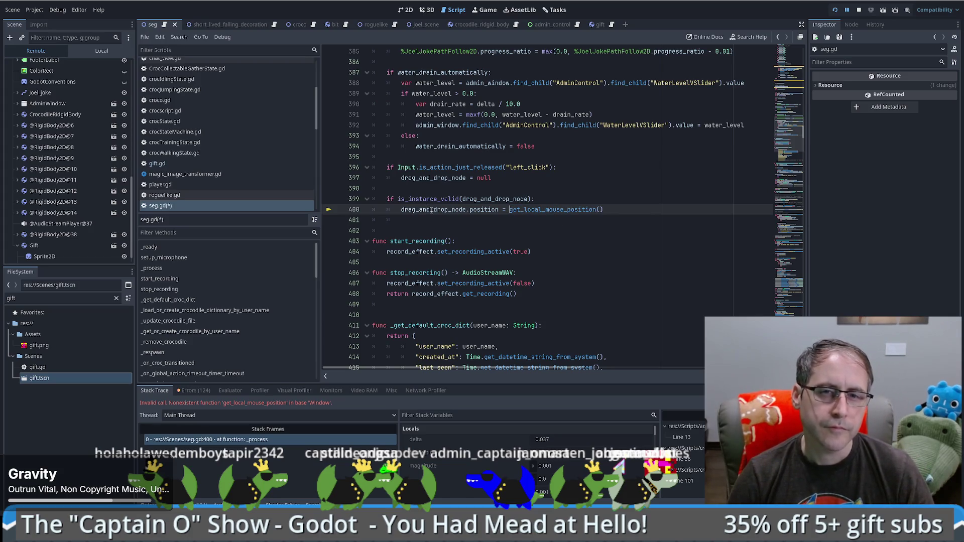
{"action": "key", "text": "ctrl+s"}
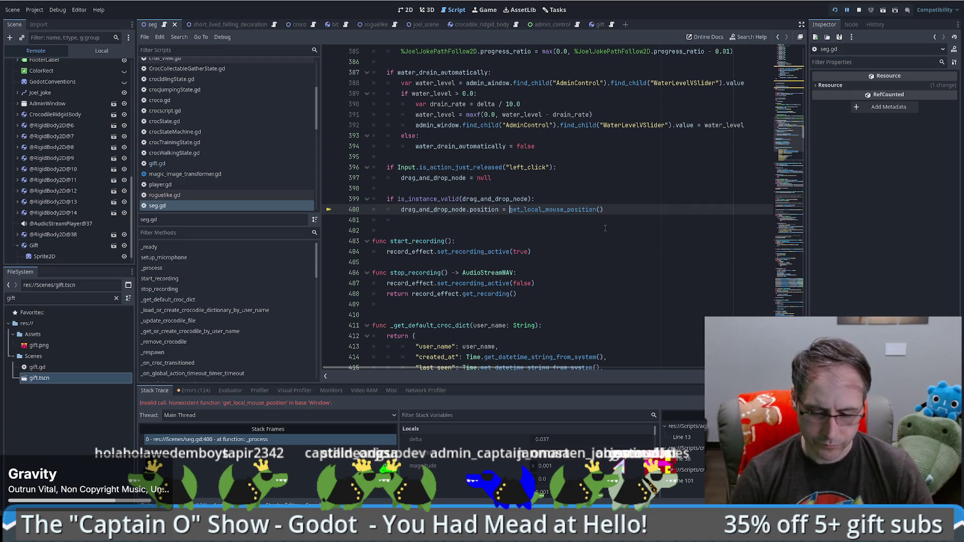
{"action": "key", "text": "F12"}
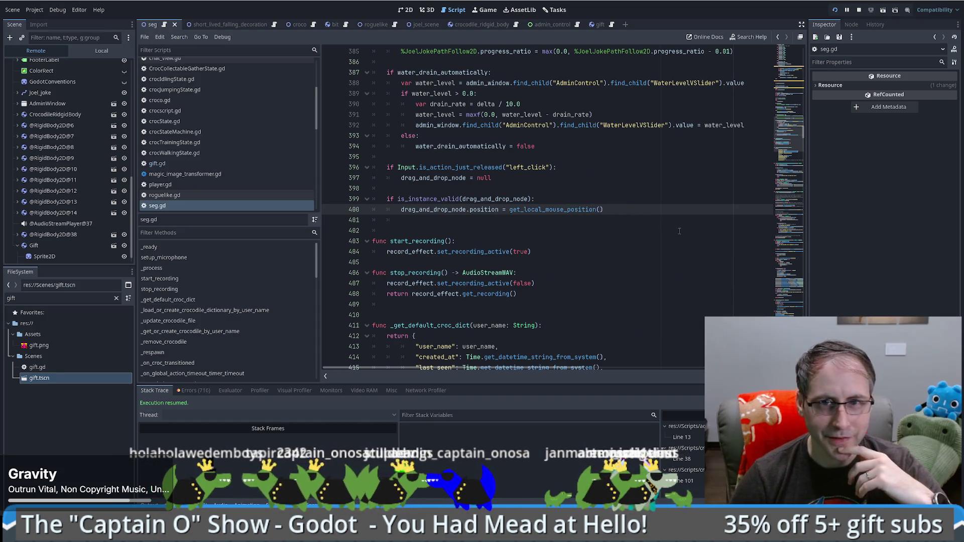
{"action": "double_click", "coordinate": [525, 170]}
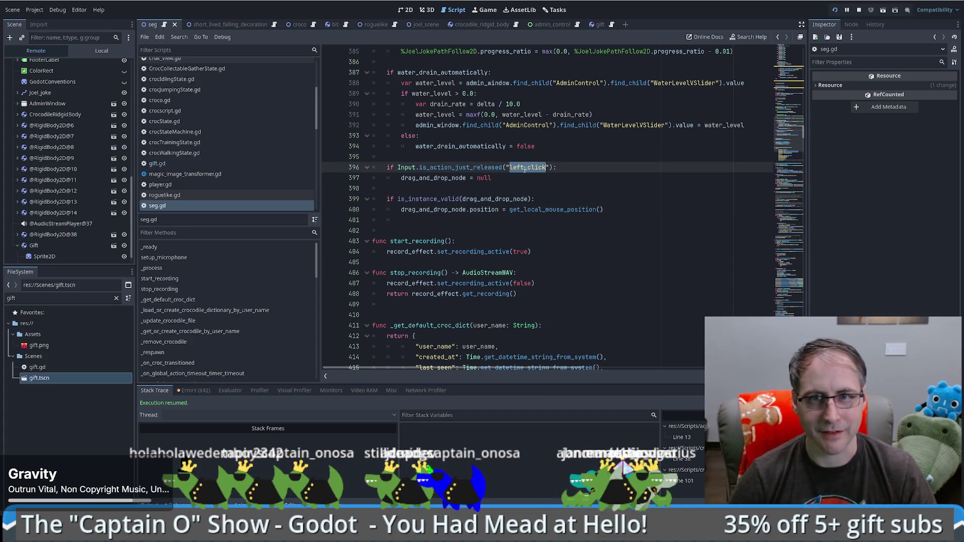
Check the click action's mouse binding in the Input Map, then switch line 396 to "click" and save
{"action": "left_click", "coordinate": [34, 10]}
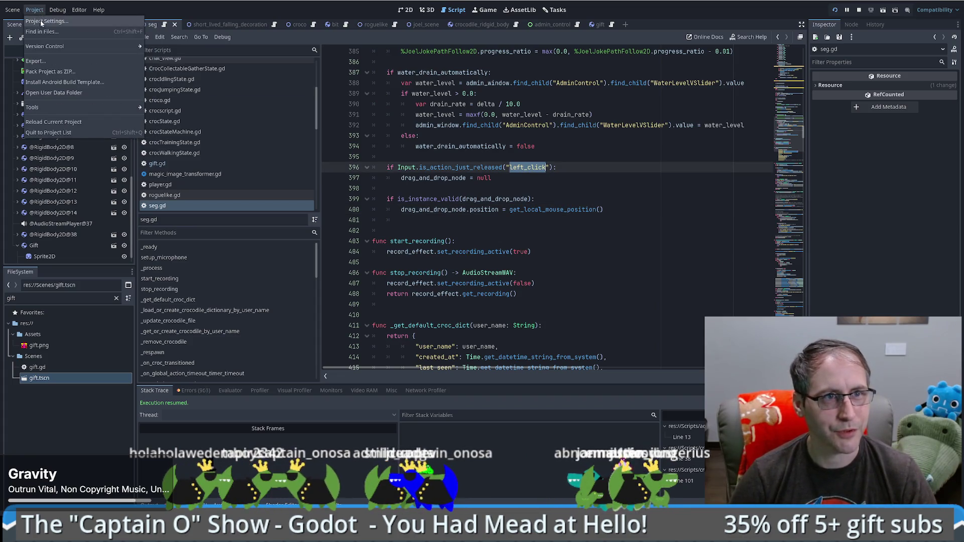
{"action": "left_click", "coordinate": [55, 21]}
{"action": "left_click", "coordinate": [226, 74]}
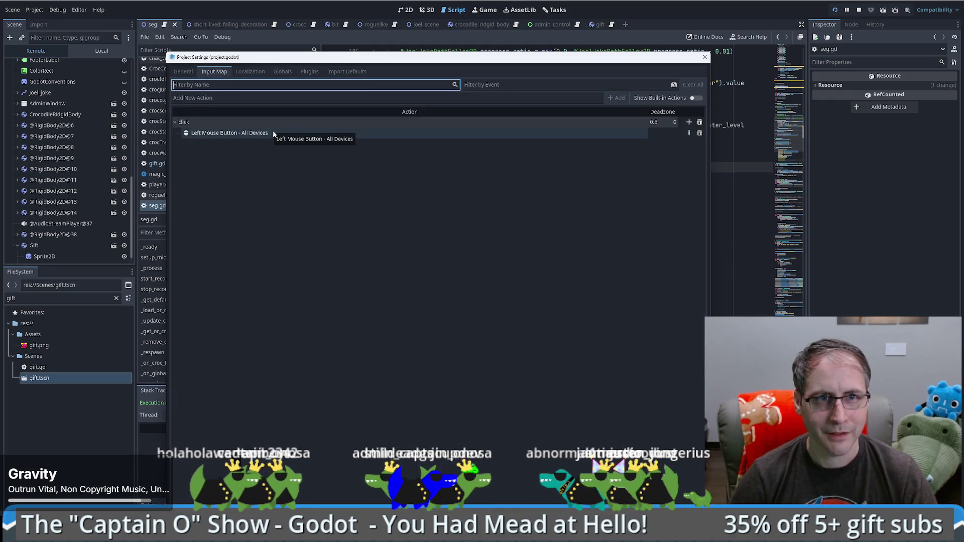
{"action": "left_click", "coordinate": [231, 136]}
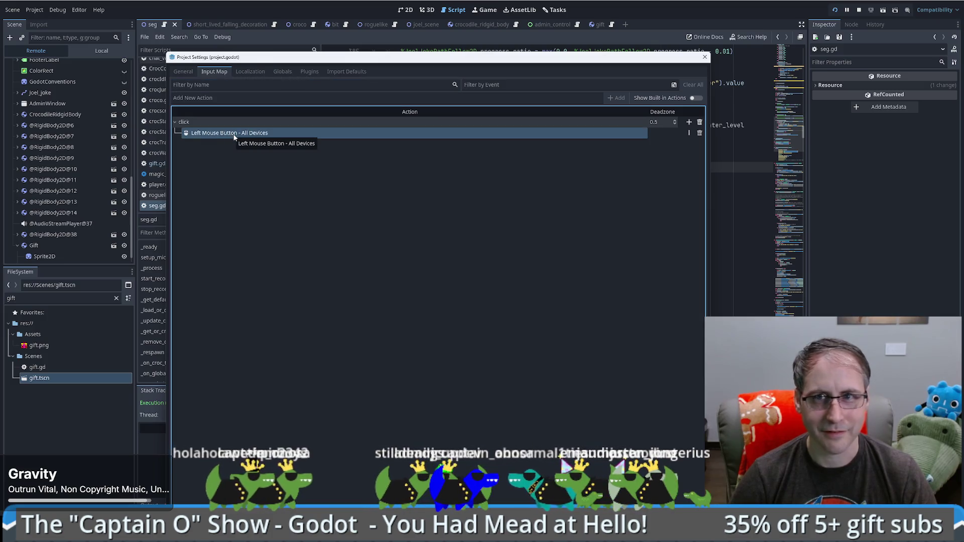
{"action": "left_click", "coordinate": [705, 57]}
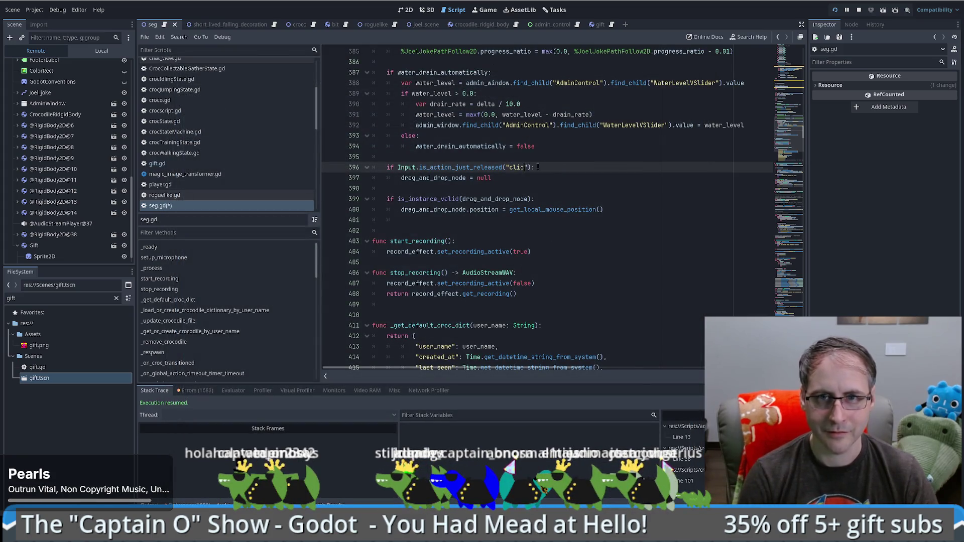
{"action": "type", "text": "k"}
{"action": "key", "text": "ctrl+s"}
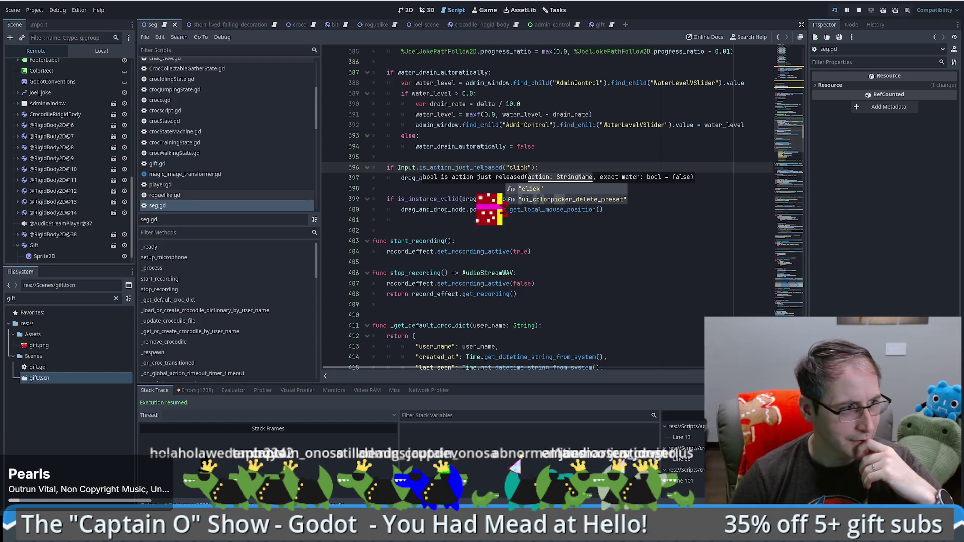
{"action": "left_click", "coordinate": [574, 149]}
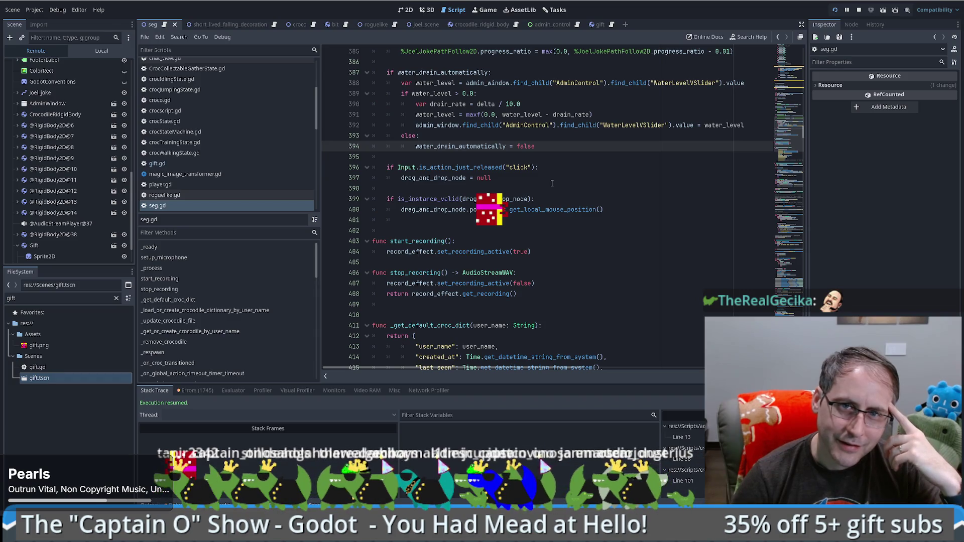
{"action": "double_click", "coordinate": [448, 178]}
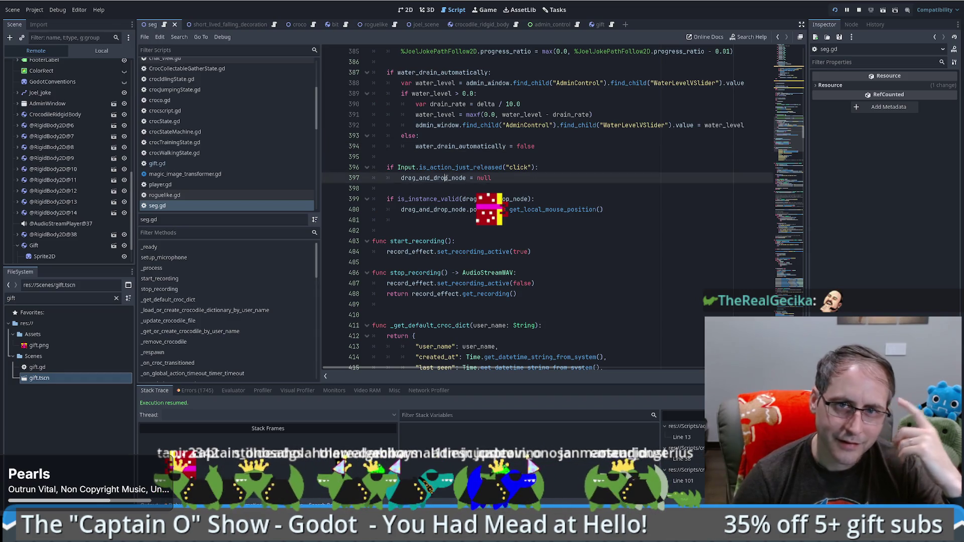
{"action": "left_click", "coordinate": [569, 169]}
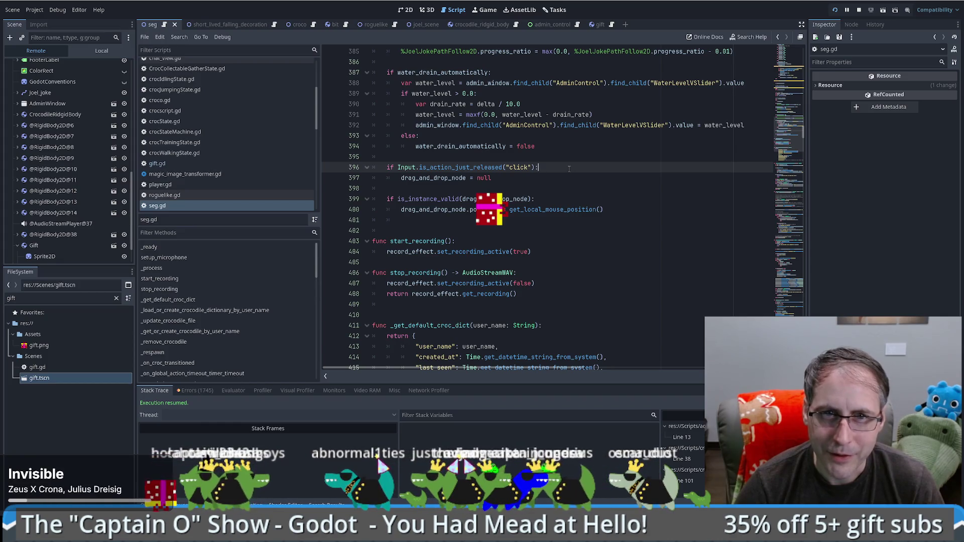
Open the gift scene, switch the Scene dock to Local, and view the Gift RigidBody2D's properties
{"action": "left_click", "coordinate": [486, 26]}
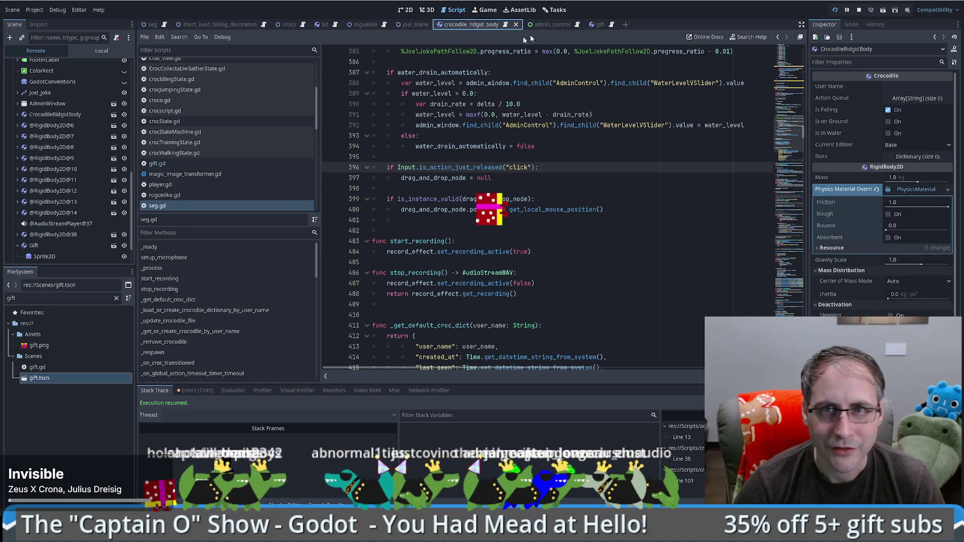
{"action": "left_click", "coordinate": [598, 24]}
{"action": "scroll", "coordinate": [80, 128], "scroll_direction": "up", "scroll_amount": 5}
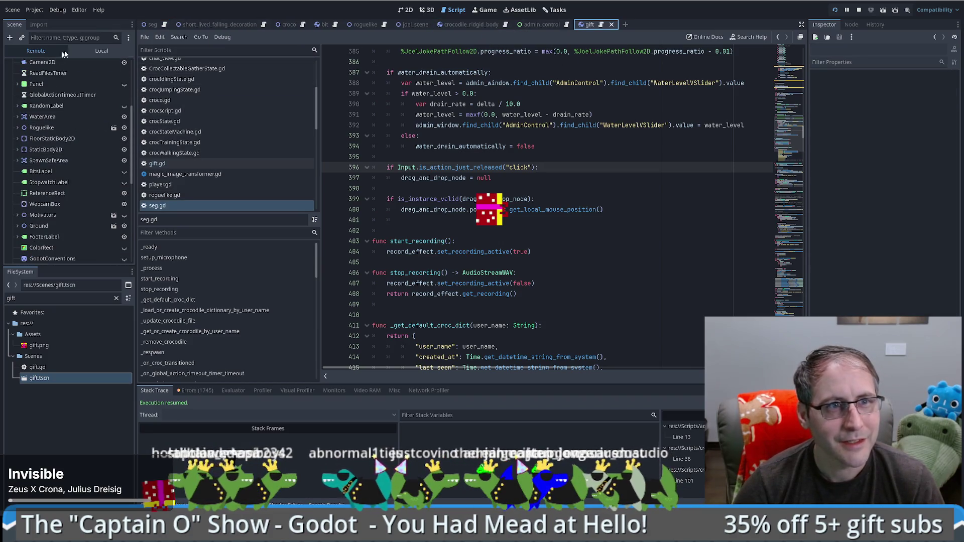
{"action": "left_click", "coordinate": [101, 51]}
{"action": "left_click", "coordinate": [24, 66]}
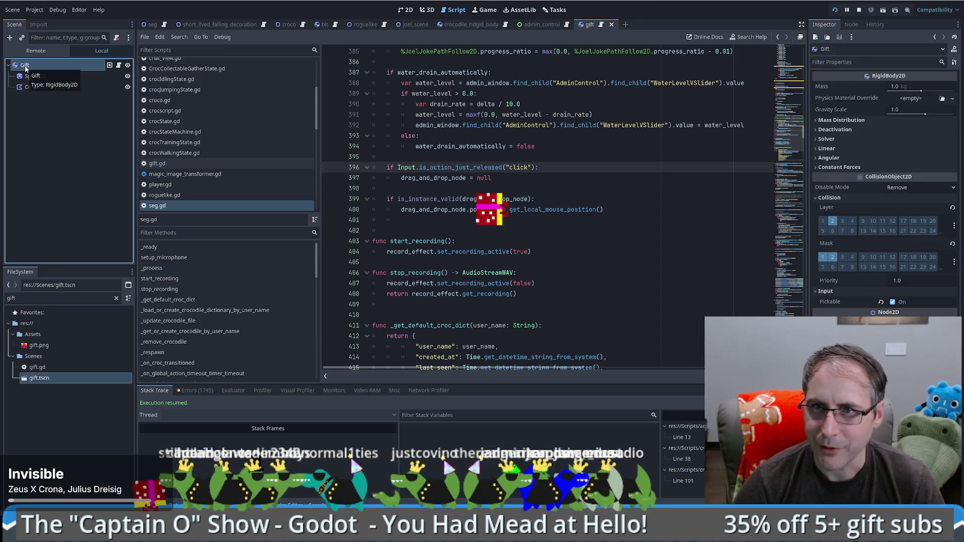
{"action": "mouse_move", "coordinate": [852, 188]}
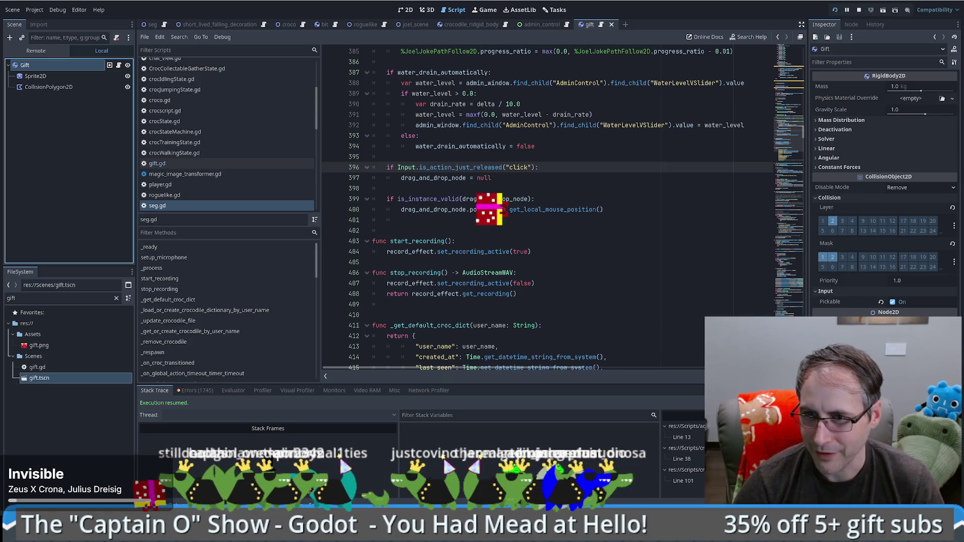
{"action": "mouse_move", "coordinate": [490, 209]}
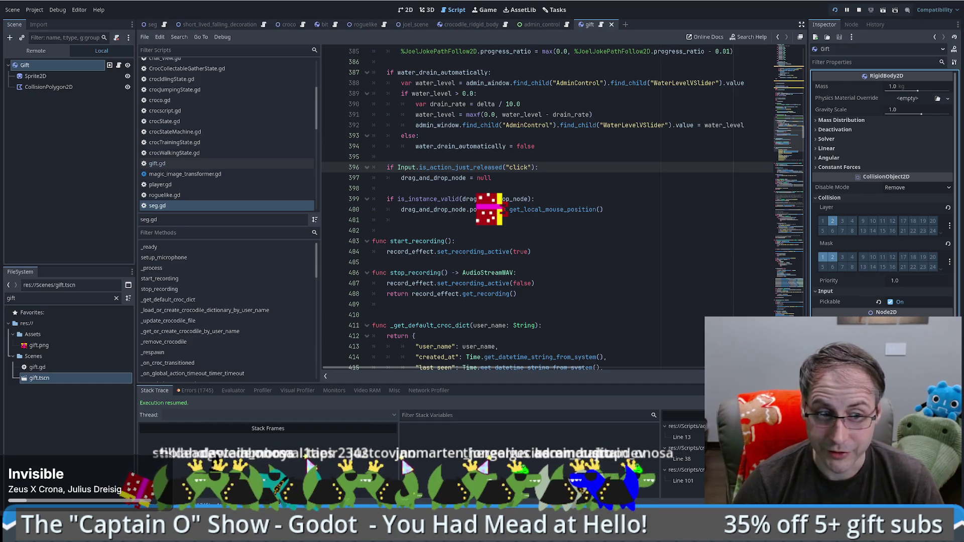
In the browser, search Google for 'godot move a rigid body to a position'
{"action": "key", "text": "alt+Tab"}
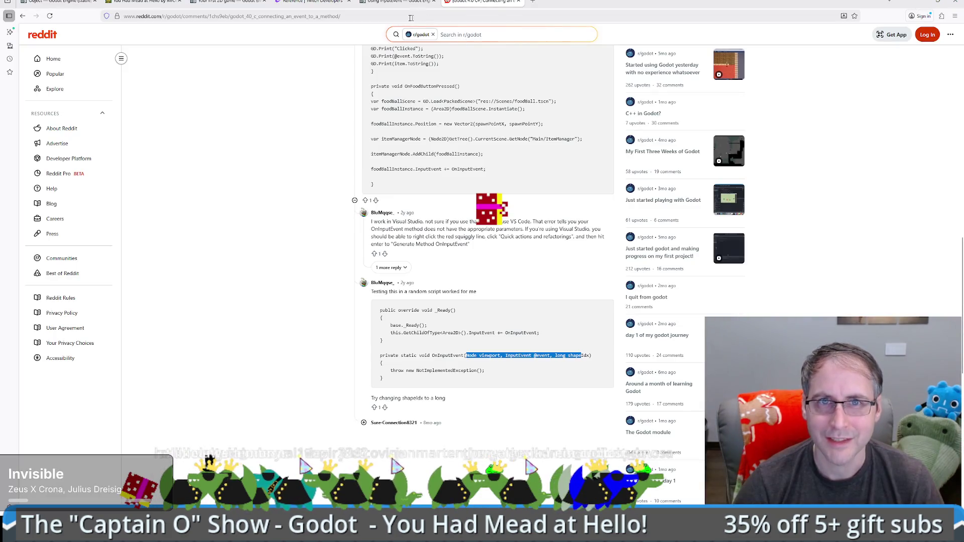
{"action": "key", "text": "ctrl+l"}
{"action": "type", "text": "godo"}
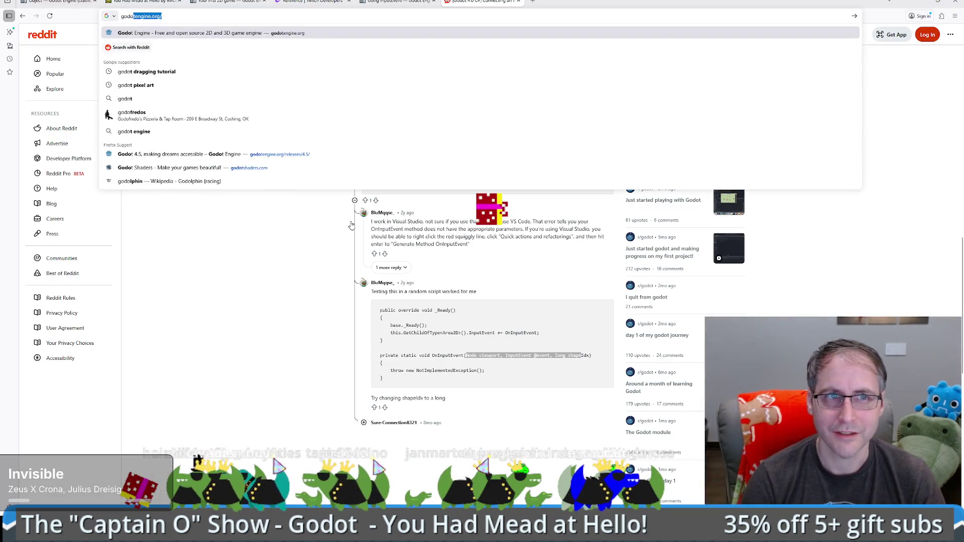
{"action": "type", "text": "t move a rigi"}
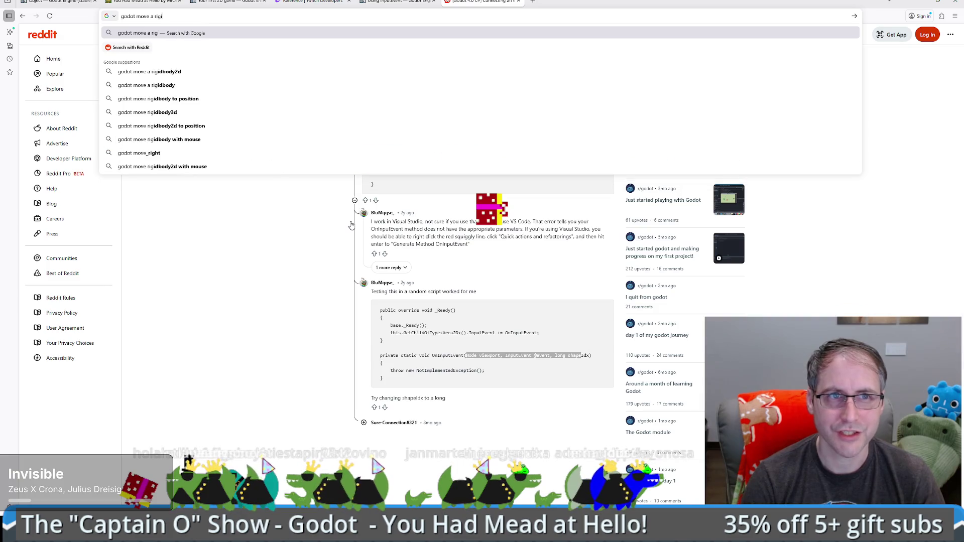
{"action": "type", "text": "d bod"}
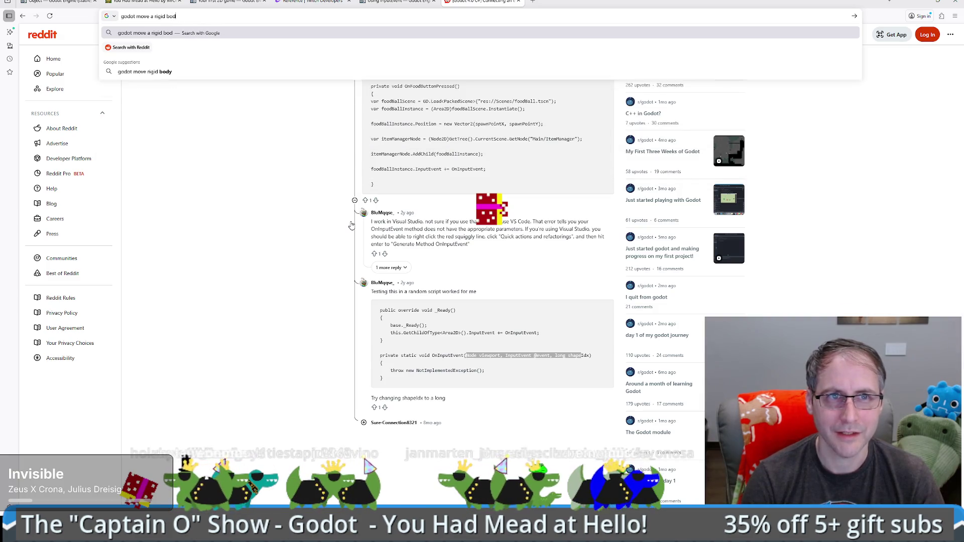
{"action": "type", "text": "y to a position"}
{"action": "key", "text": "Return"}
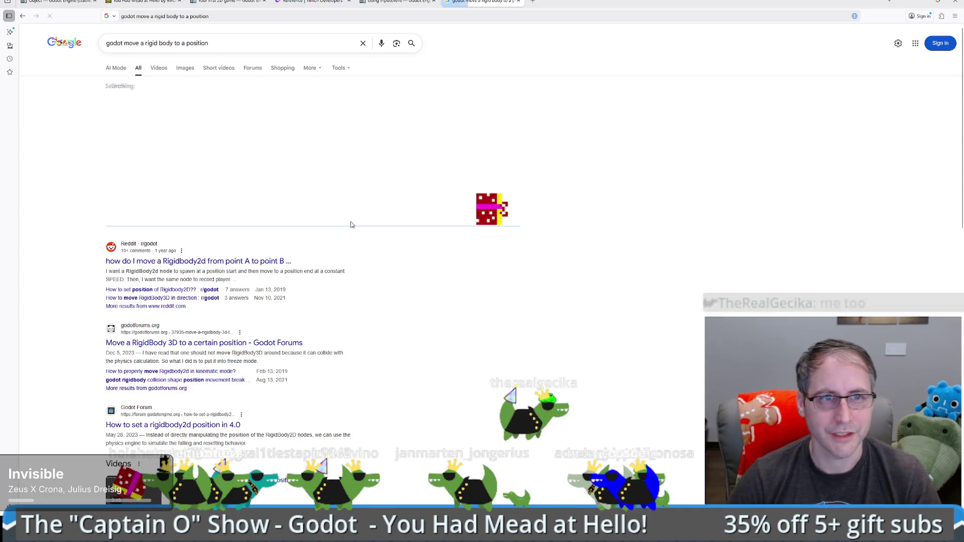
Read the Reddit thread on moving a RigidBody2D, then go back and browse the results
{"action": "left_click", "coordinate": [213, 261]}
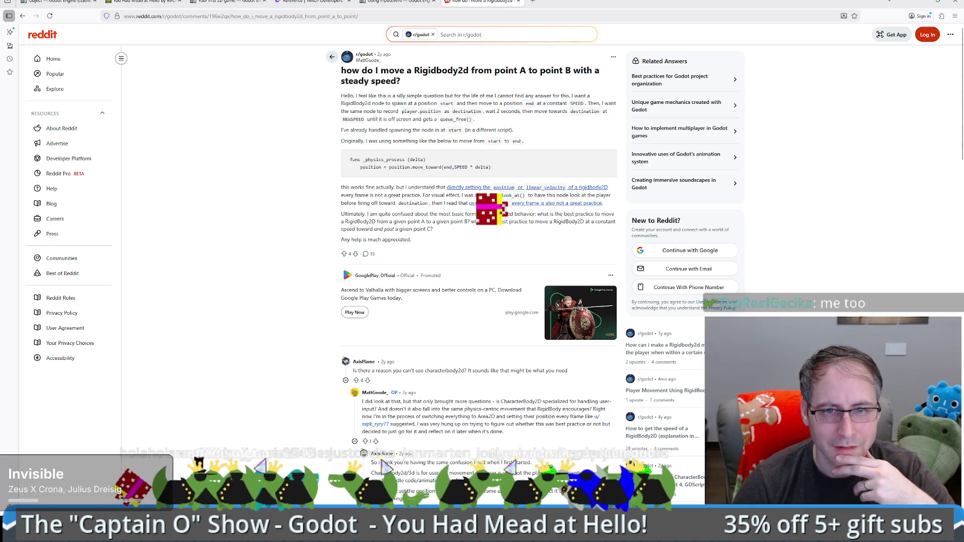
{"action": "left_click", "coordinate": [346, 380]}
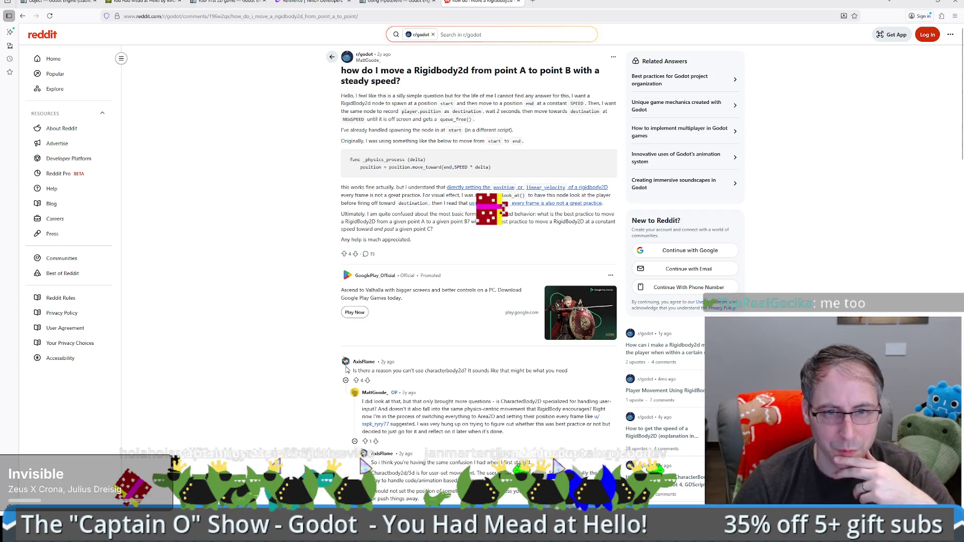
{"action": "scroll", "coordinate": [311, 388], "scroll_direction": "down", "scroll_amount": 1}
{"action": "scroll", "coordinate": [310, 388], "scroll_direction": "down", "scroll_amount": 2}
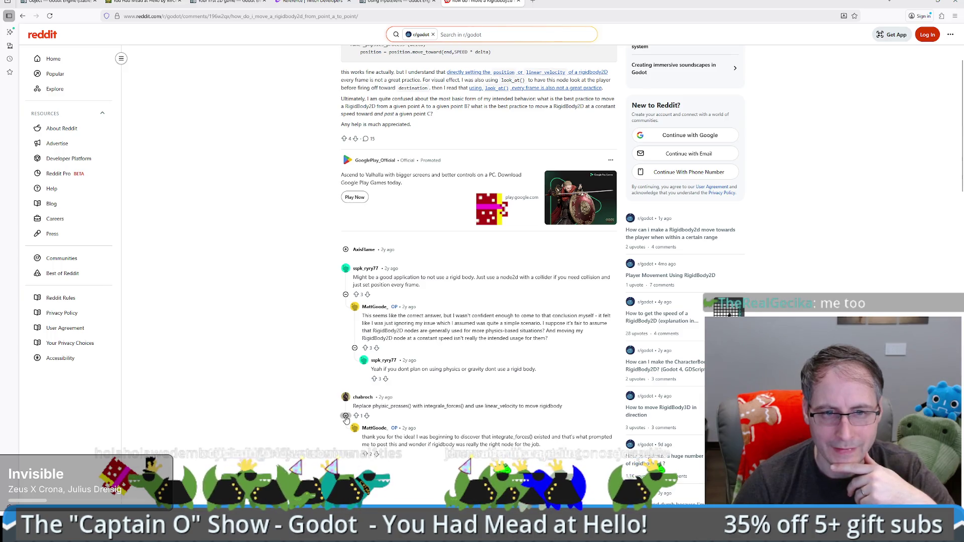
{"action": "key", "text": "alt+Left"}
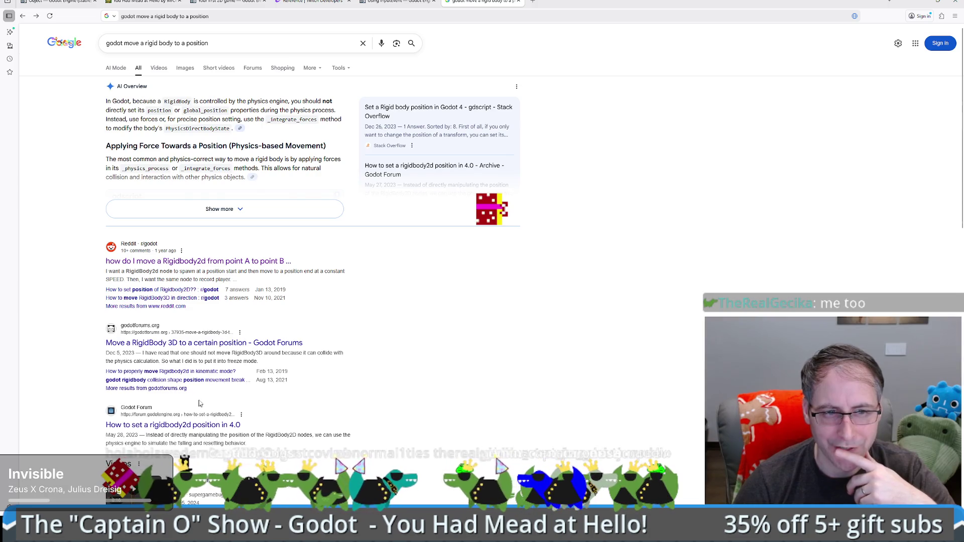
{"action": "scroll", "coordinate": [200, 404], "scroll_direction": "down", "scroll_amount": 3}
{"action": "scroll", "coordinate": [200, 412], "scroll_direction": "down", "scroll_amount": 3}
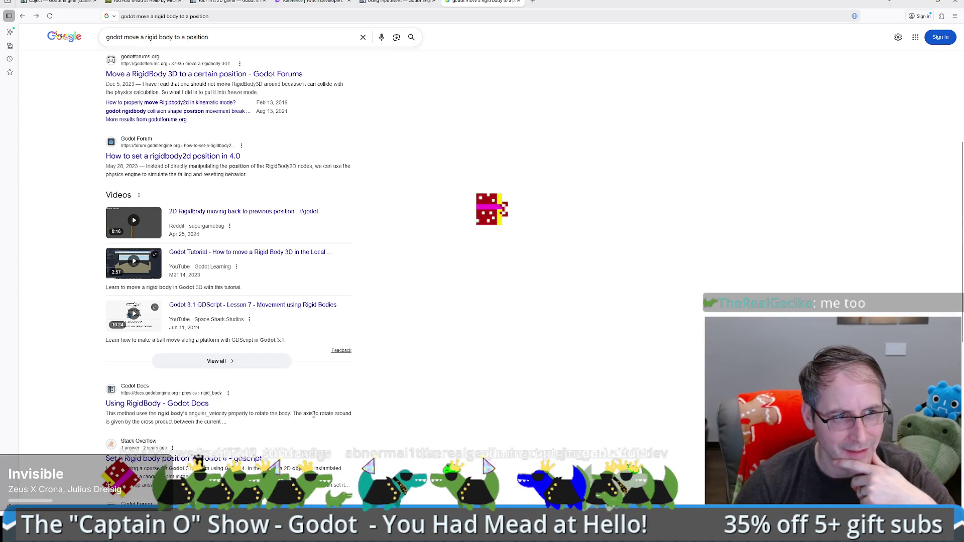
{"action": "scroll", "coordinate": [362, 400], "scroll_direction": "down", "scroll_amount": 2}
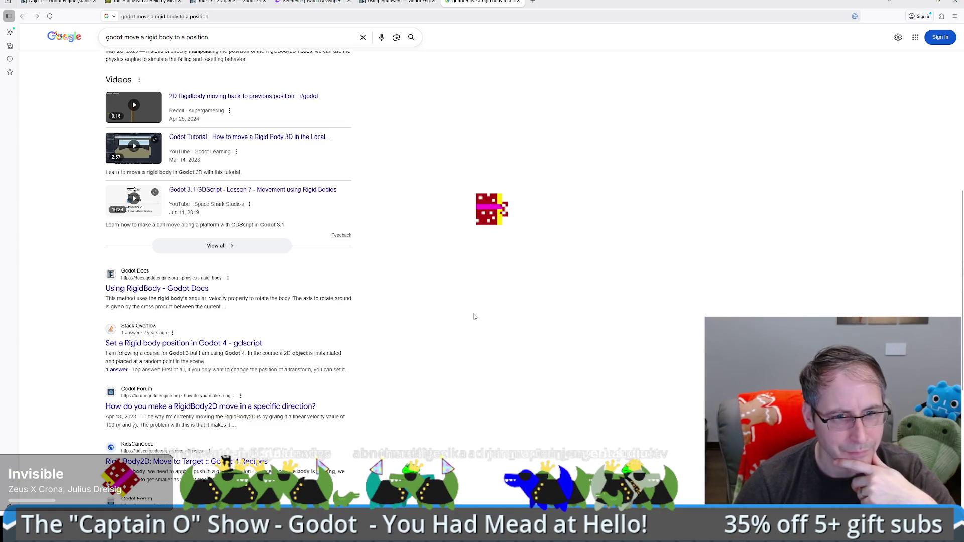
Open the forum thread 'How do you make a RigidBody2D move in a specific direction?' and read down to the KinematicBody2D code answer
{"action": "left_click", "coordinate": [235, 407]}
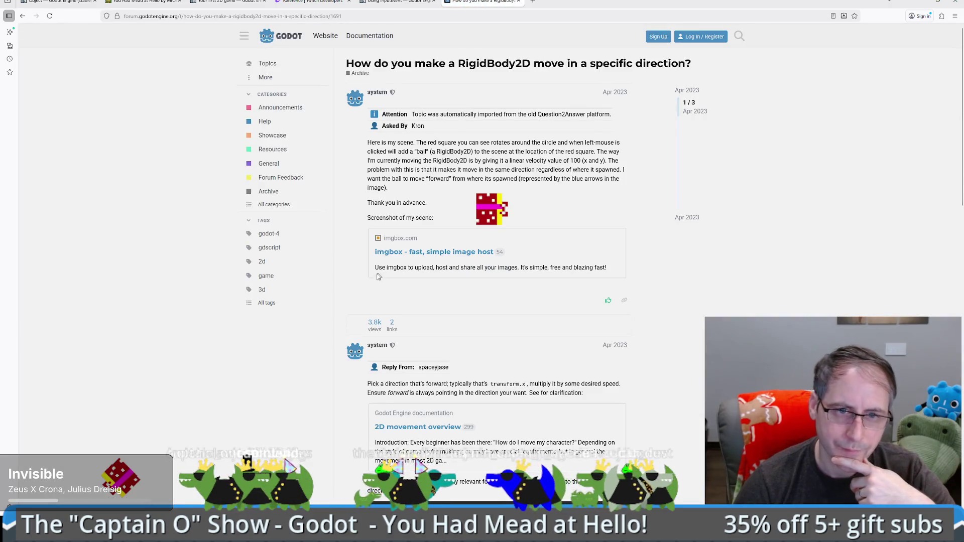
{"action": "scroll", "coordinate": [378, 276], "scroll_direction": "down", "scroll_amount": 3}
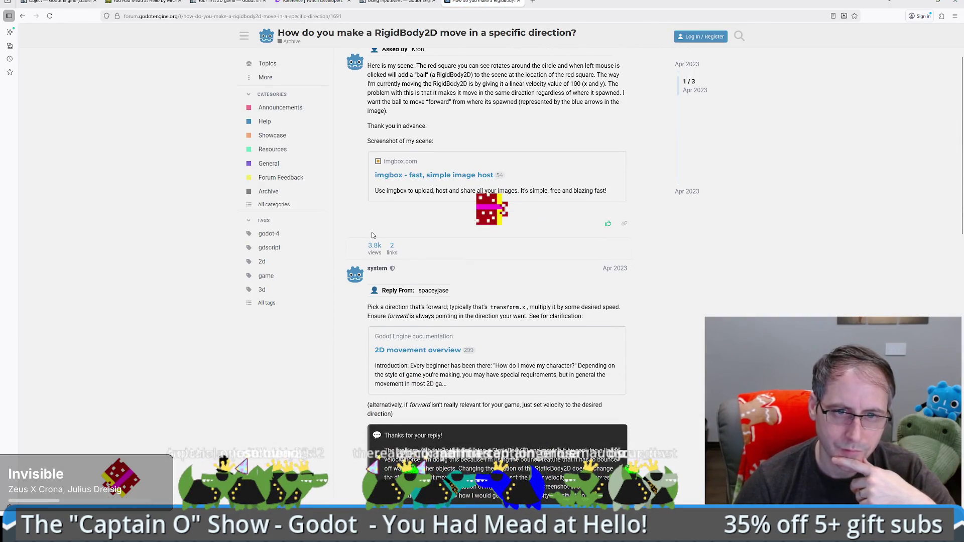
{"action": "scroll", "coordinate": [372, 235], "scroll_direction": "down", "scroll_amount": 3}
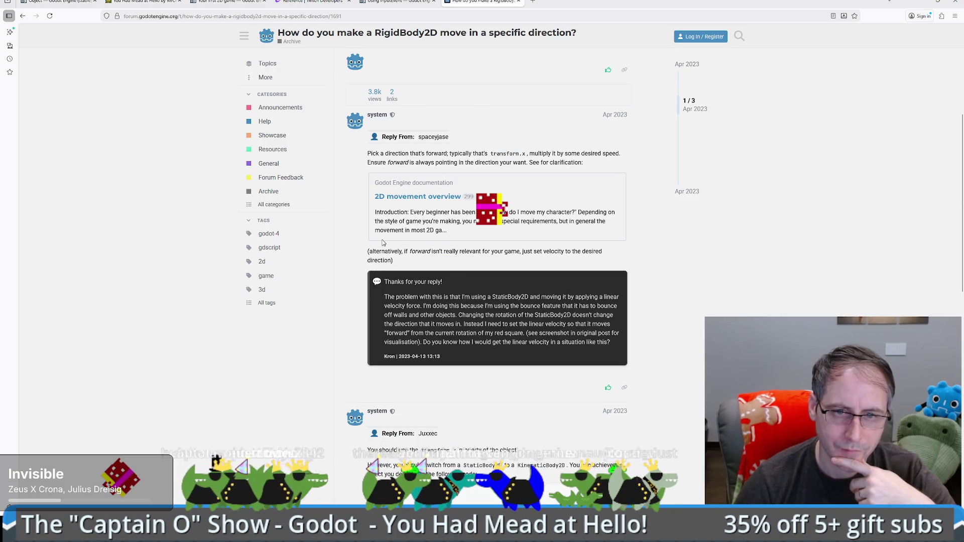
{"action": "scroll", "coordinate": [382, 243], "scroll_direction": "down", "scroll_amount": 3}
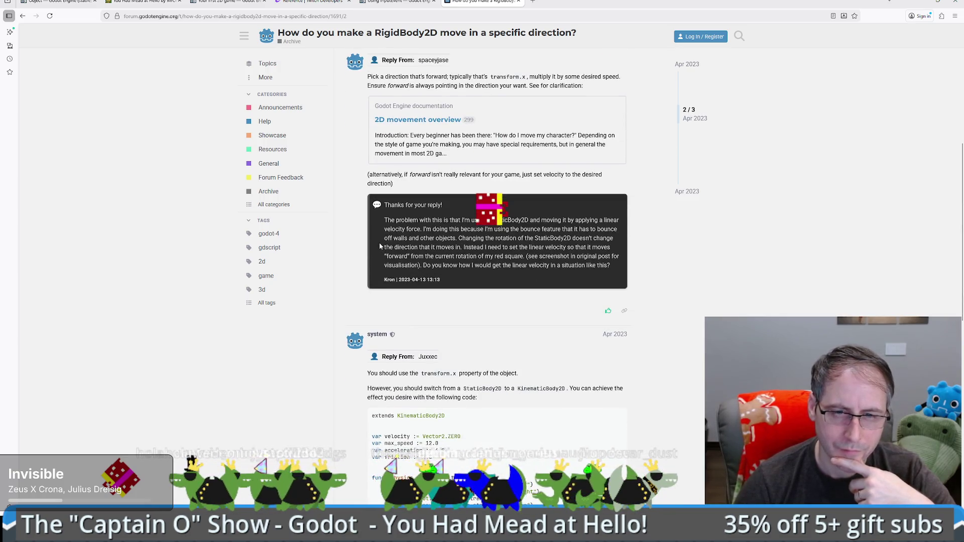
{"action": "scroll", "coordinate": [379, 241], "scroll_direction": "down", "scroll_amount": 3}
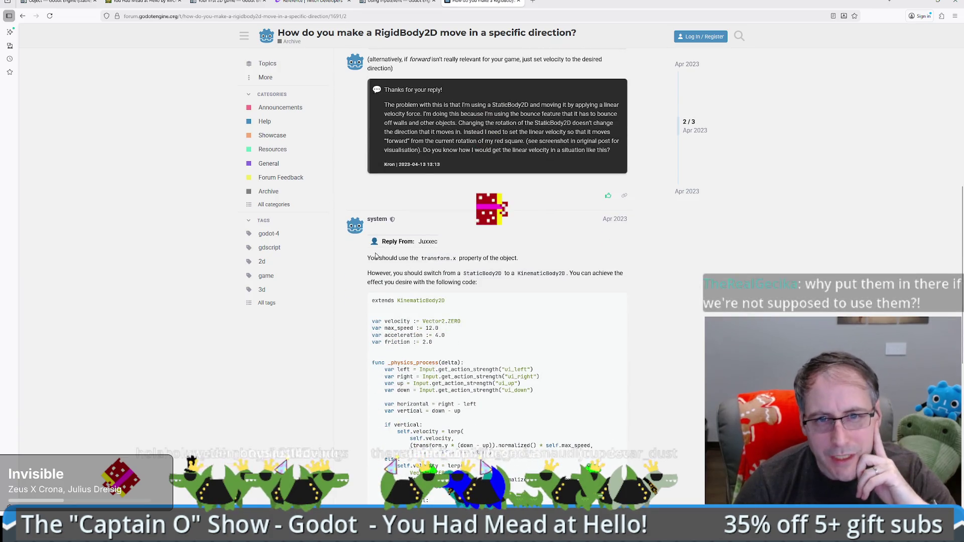
{"action": "scroll", "coordinate": [360, 281], "scroll_direction": "down", "scroll_amount": 3}
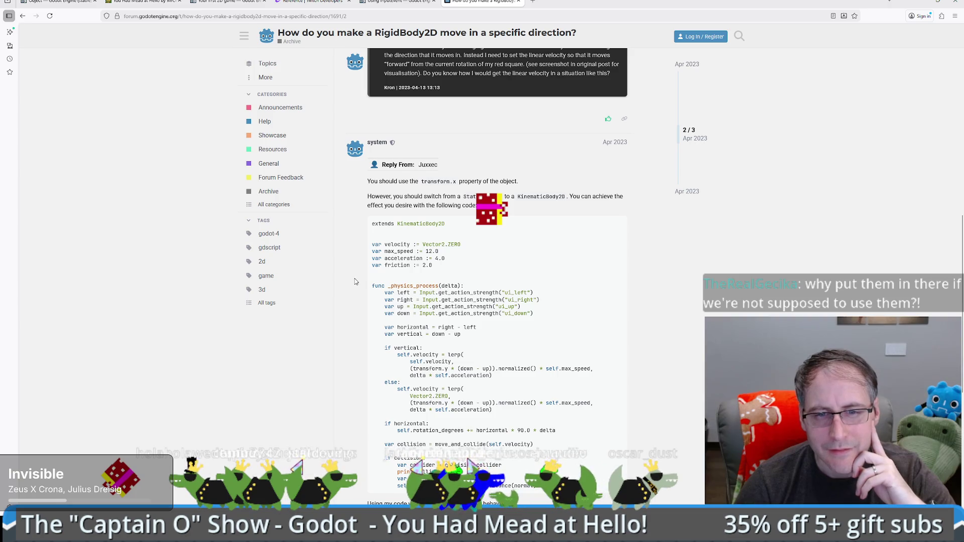
{"action": "scroll", "coordinate": [355, 282], "scroll_direction": "down", "scroll_amount": 3}
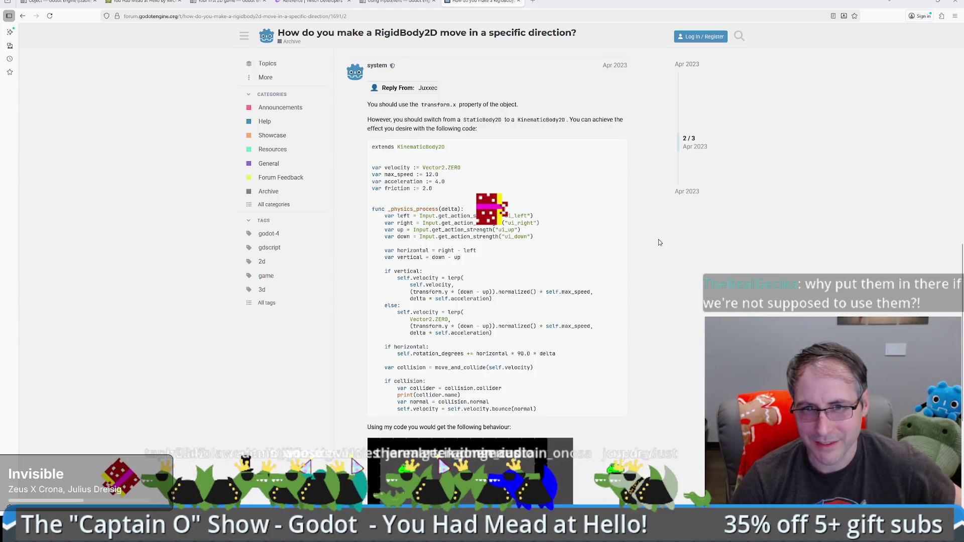
{"action": "left_click_drag", "start_coordinate": [398, 277], "coordinate": [500, 303]}
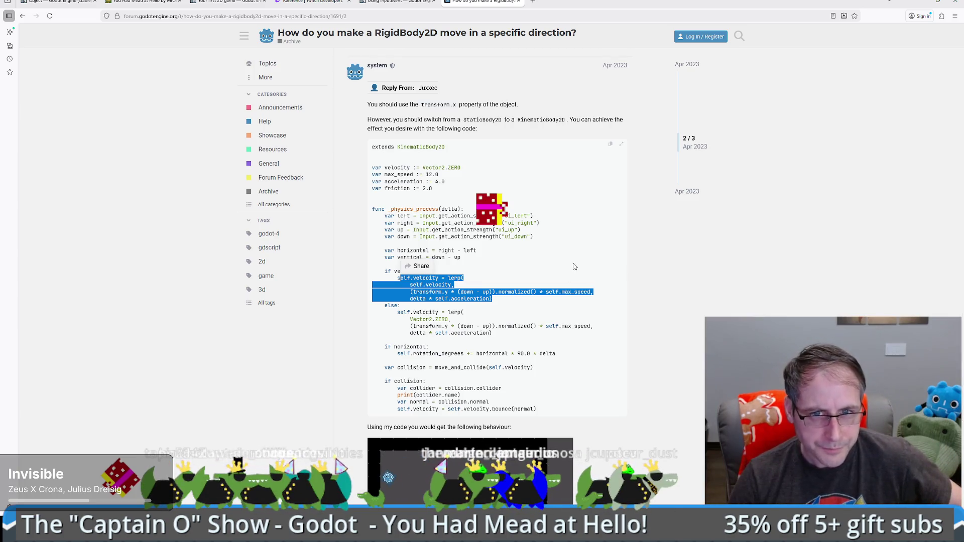
{"action": "left_click", "coordinate": [487, 285]}
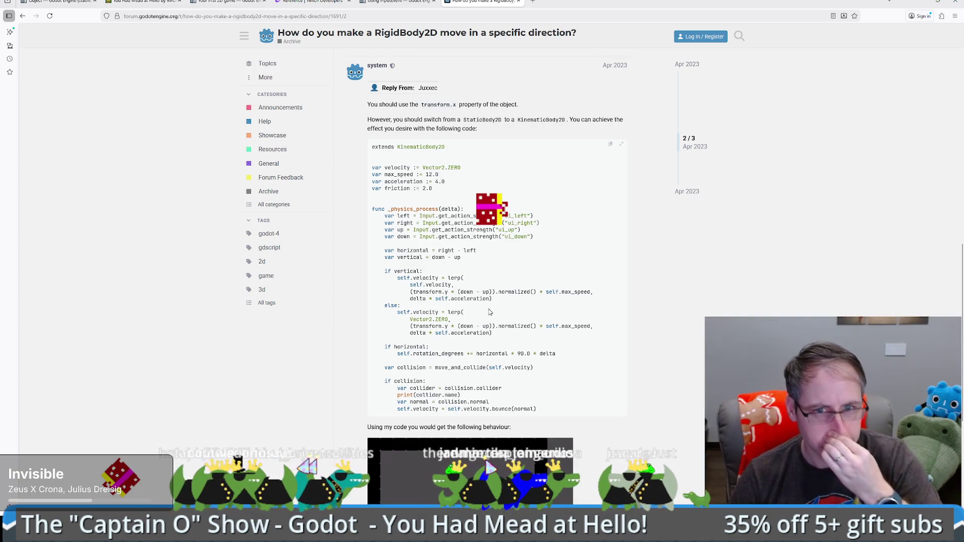
{"action": "scroll", "coordinate": [489, 302], "scroll_direction": "down", "scroll_amount": 4}
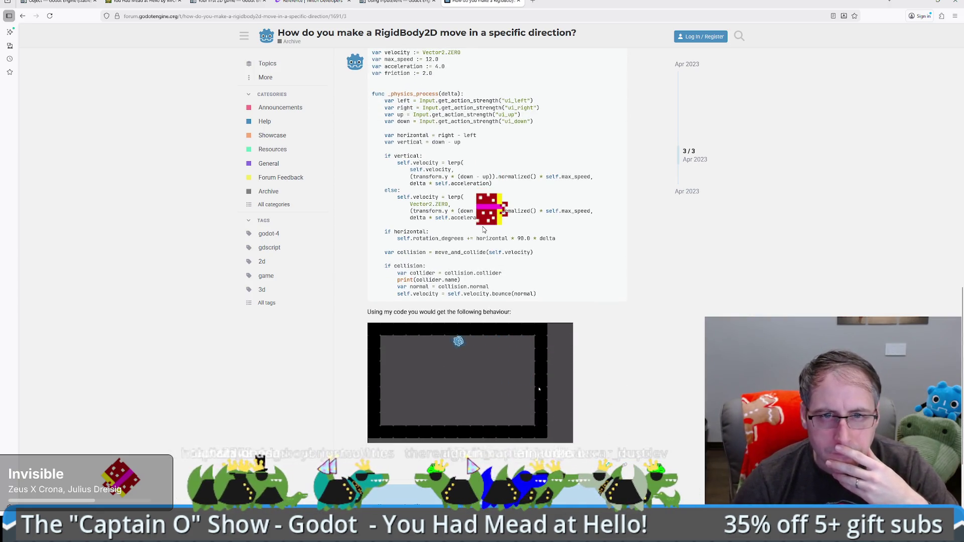
{"action": "scroll", "coordinate": [485, 229], "scroll_direction": "down", "scroll_amount": 3}
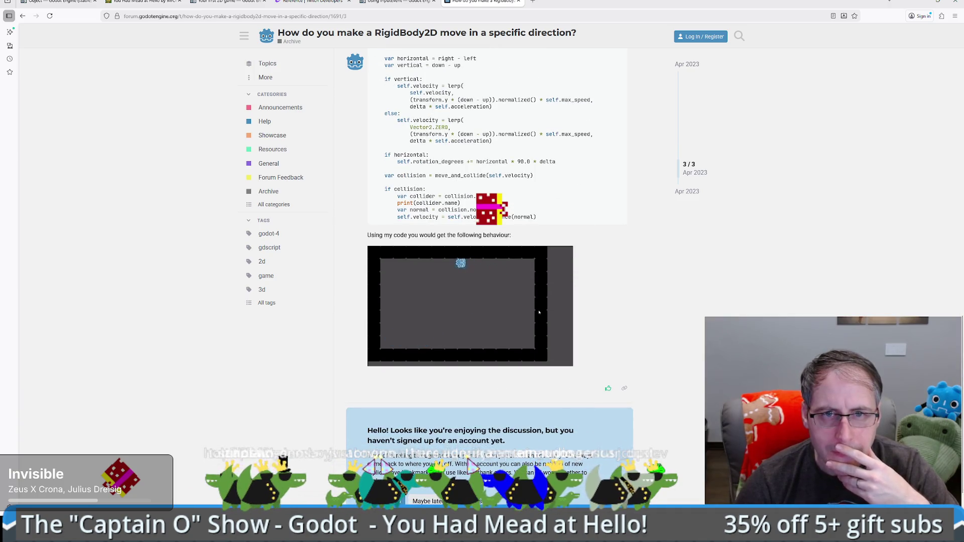
{"action": "scroll", "coordinate": [564, 131], "scroll_direction": "down", "scroll_amount": 2}
{"action": "scroll", "coordinate": [565, 131], "scroll_direction": "up", "scroll_amount": 3}
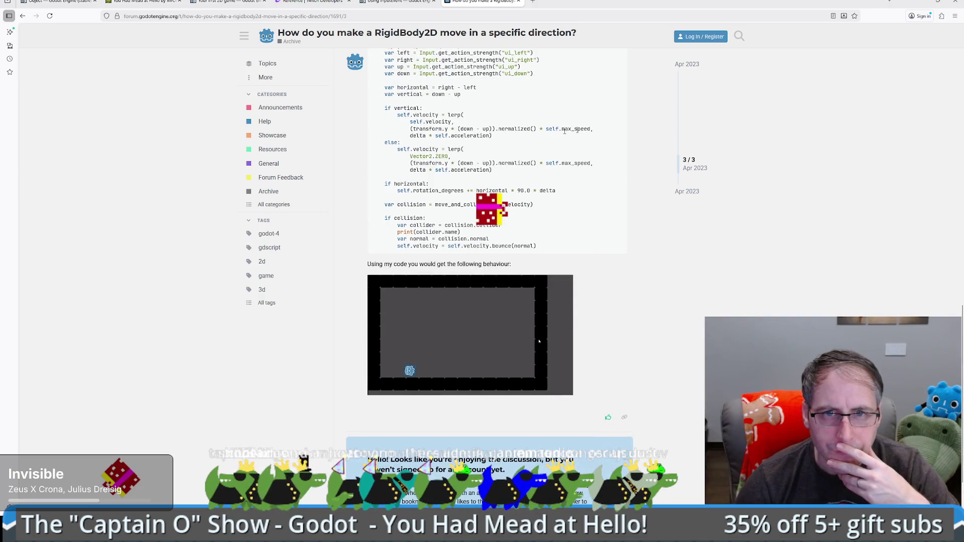
{"action": "scroll", "coordinate": [565, 131], "scroll_direction": "up", "scroll_amount": 3}
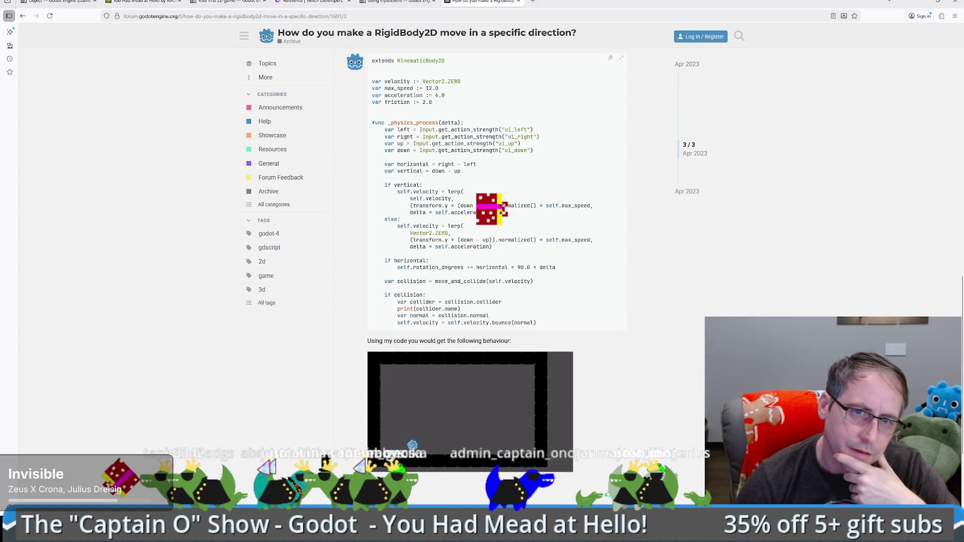
{"action": "mouse_move", "coordinate": [436, 281]}
{"action": "left_mouse_down"}
{"action": "mouse_move", "coordinate": [372, 281]}
{"action": "mouse_move", "coordinate": [537, 284]}
{"action": "left_mouse_up"}
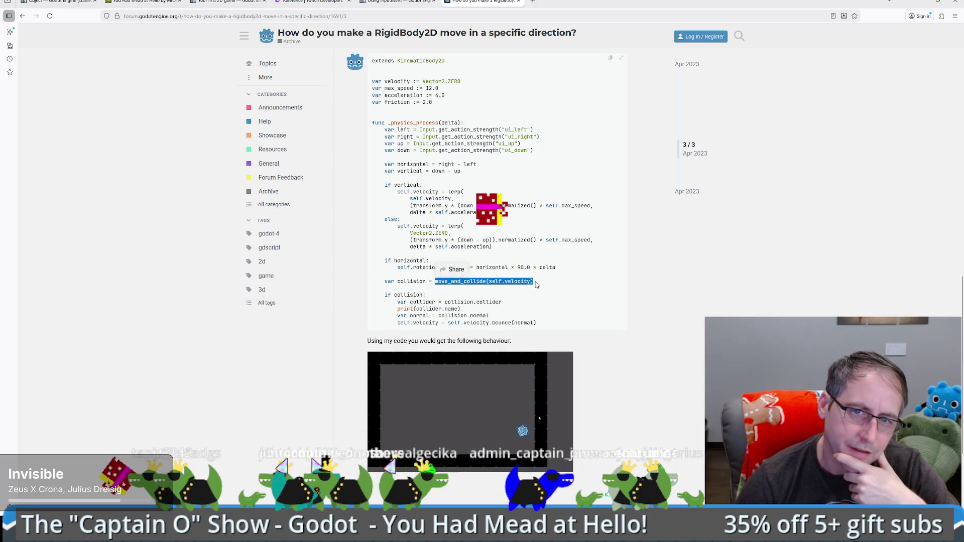